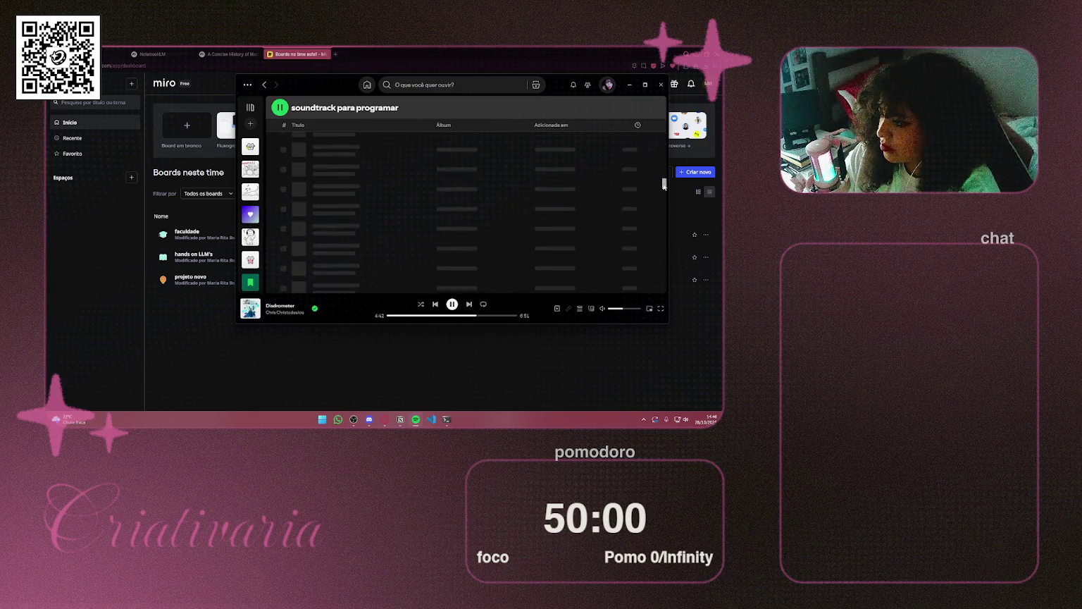
# Play 'Risk of Rain' from the 'soundtrack para programar' playlist in Spotify, then minimise Spotify
pyautogui.scroll(10, 406, 209)
pyautogui.scroll(-1, 406, 212)
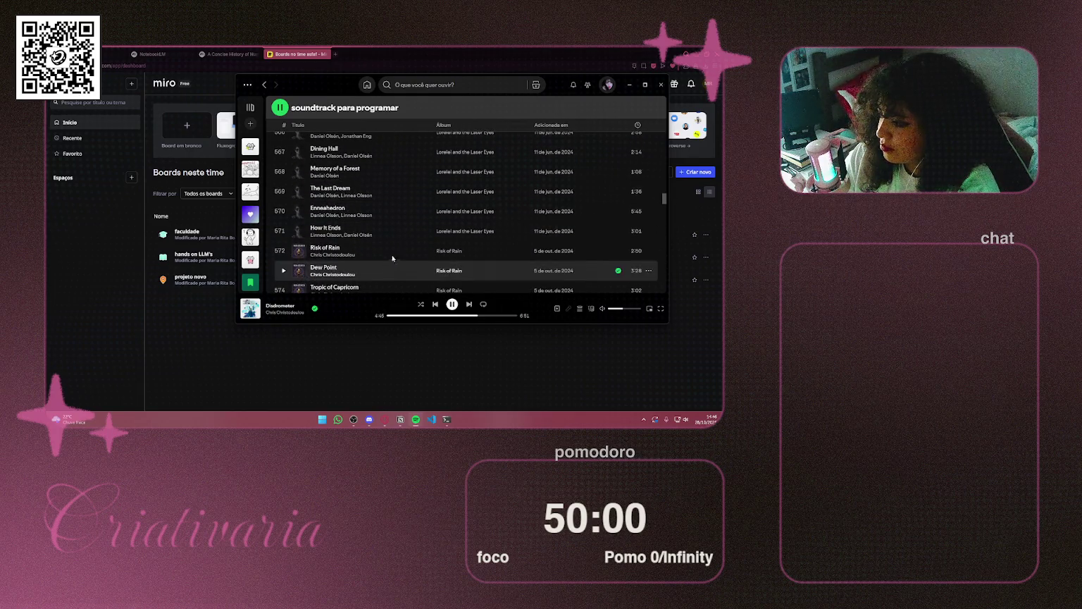
pyautogui.doubleClick(380, 251)
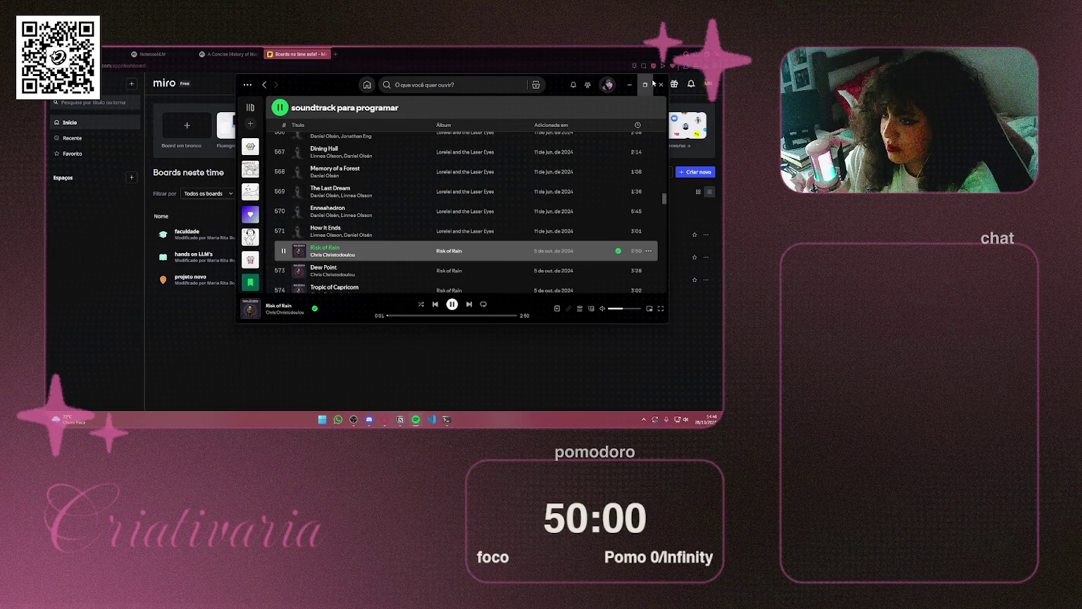
pyautogui.click(630, 85)
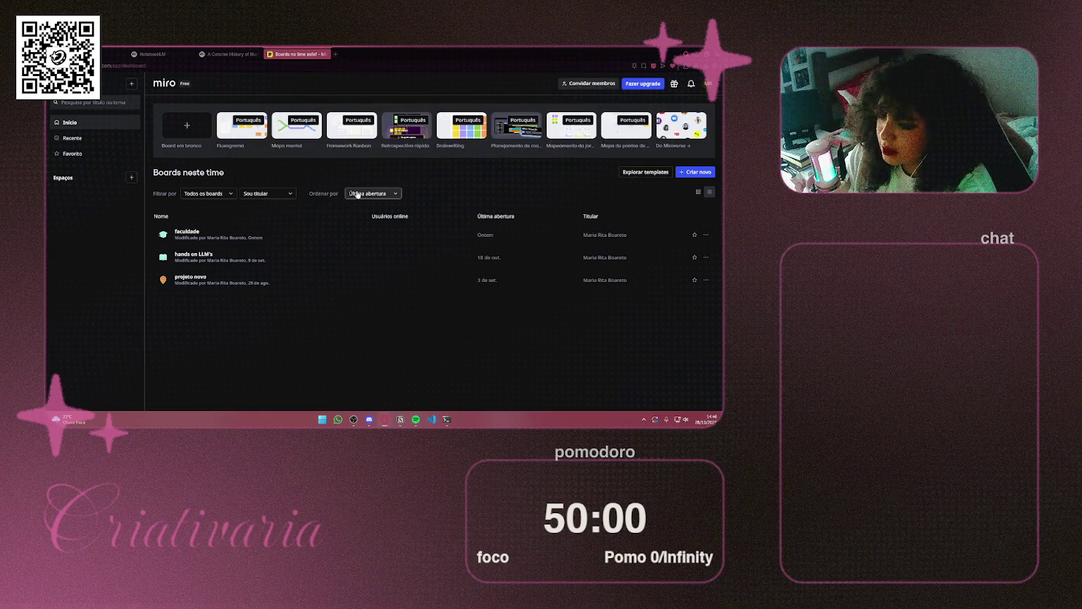
# Open the 'faculdade' board from the Miro dashboard, then go to the course tab
pyautogui.click(203, 234)
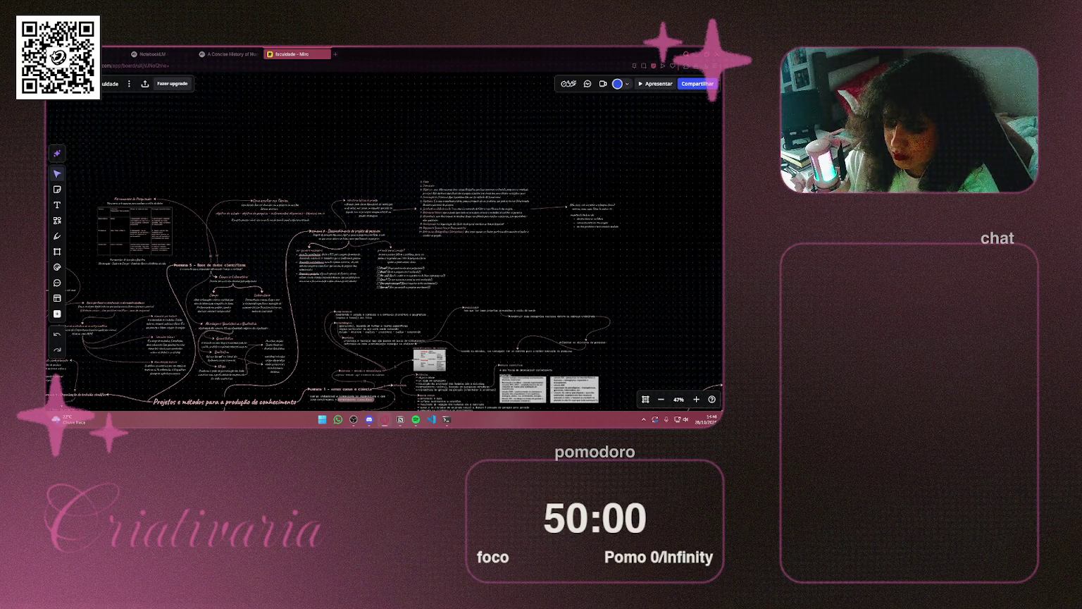
pyautogui.hotkey('ctrl', 'shift', 'Tab')
pyautogui.hotkey('ctrl', 'shift', 'Tab')
pyautogui.hotkey('ctrl', 'shift', 'Tab')
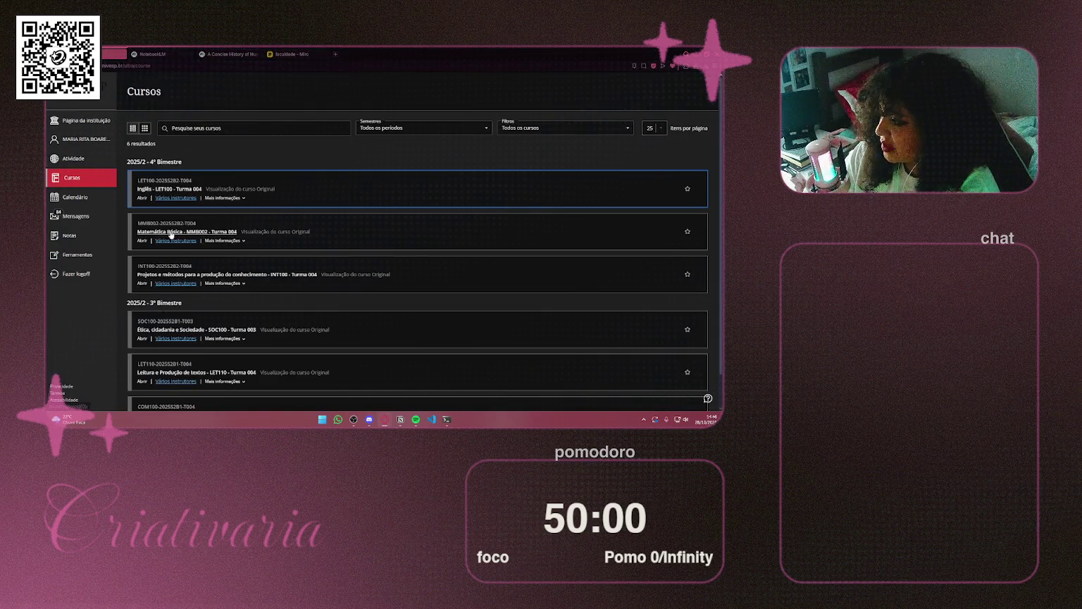
# Start the Semana 6 Atividade avaliativa in the Univesp course
pyautogui.click(180, 232)
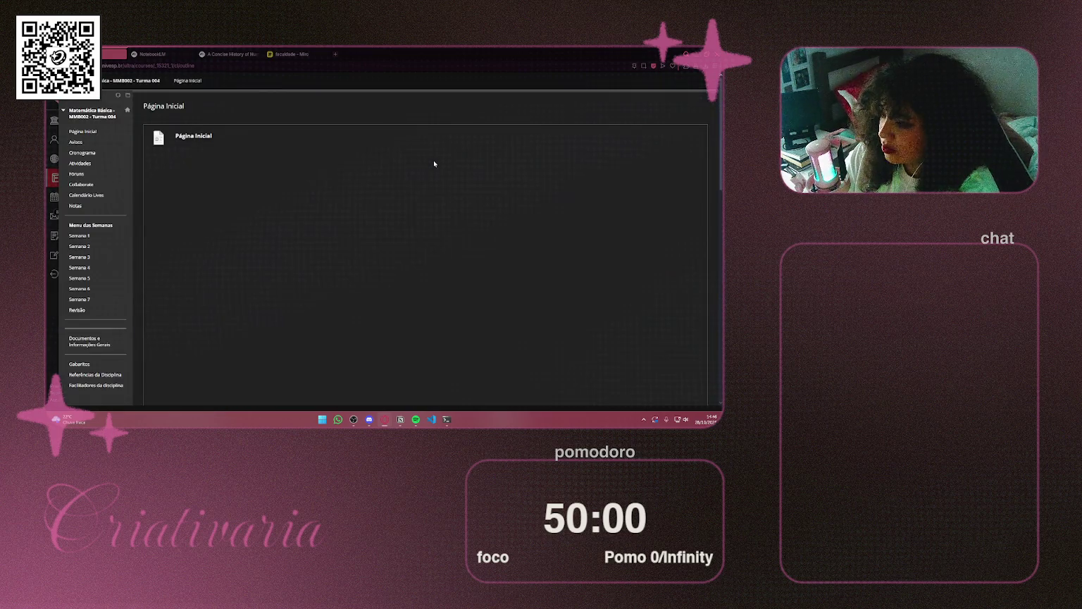
pyautogui.click(85, 289)
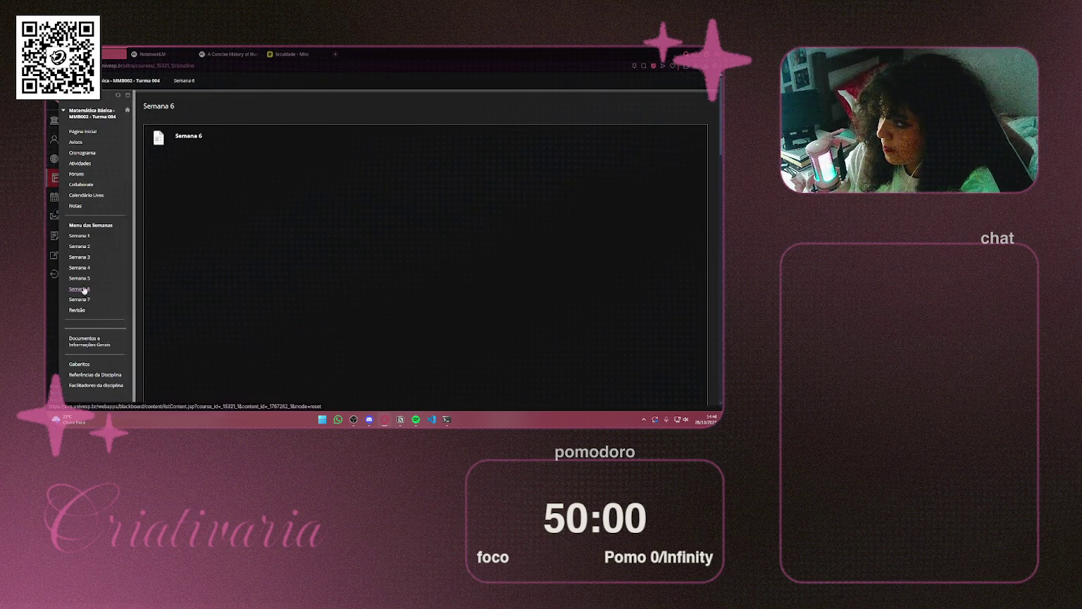
pyautogui.scroll(-5, 649, 161)
pyautogui.scroll(-10, 649, 161)
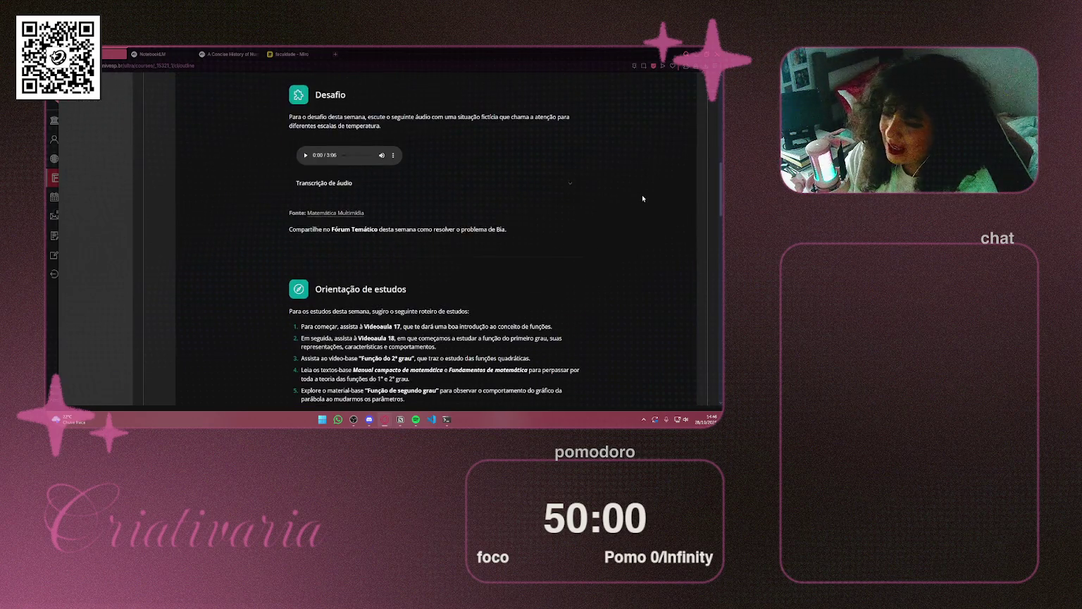
pyautogui.scroll(-10, 171, 246)
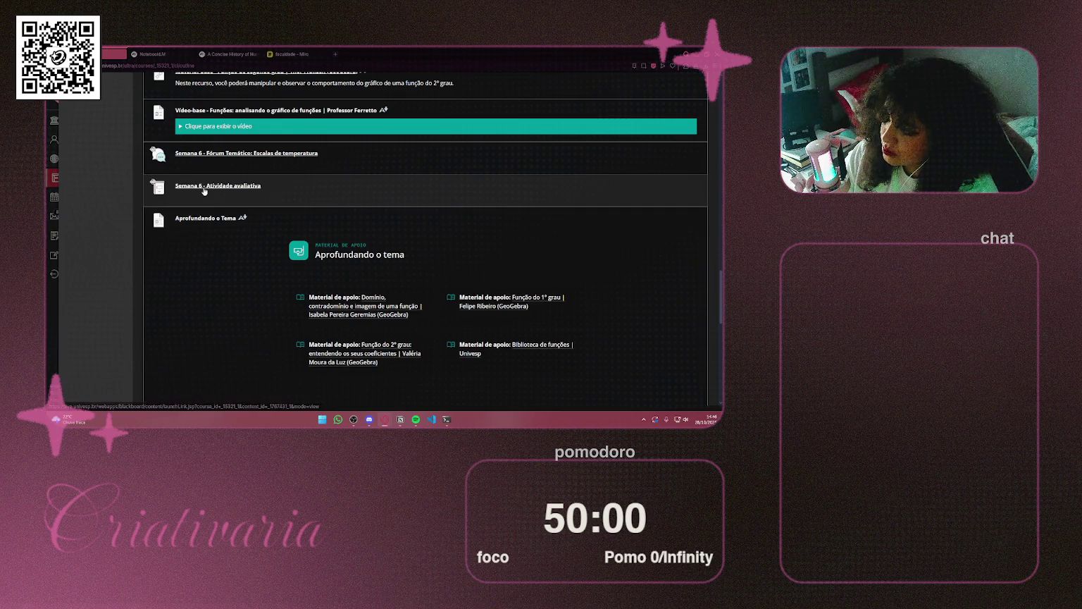
pyautogui.click(205, 186)
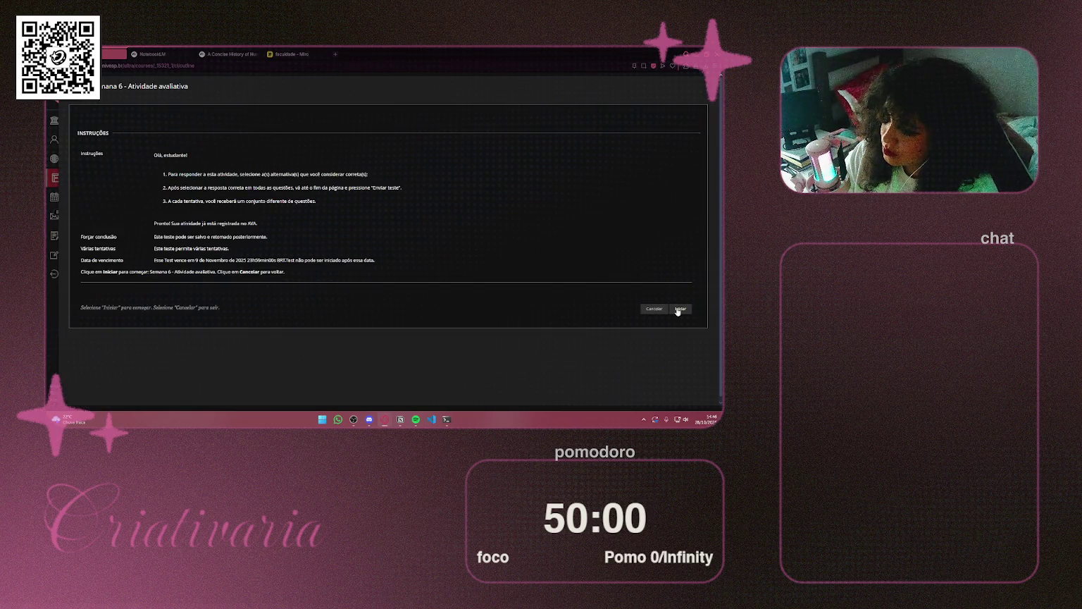
pyautogui.click(679, 309)
# Screenshot Pergunta 1 and return to the faculdade board's mind map
pyautogui.scroll(-3, 493, 197)
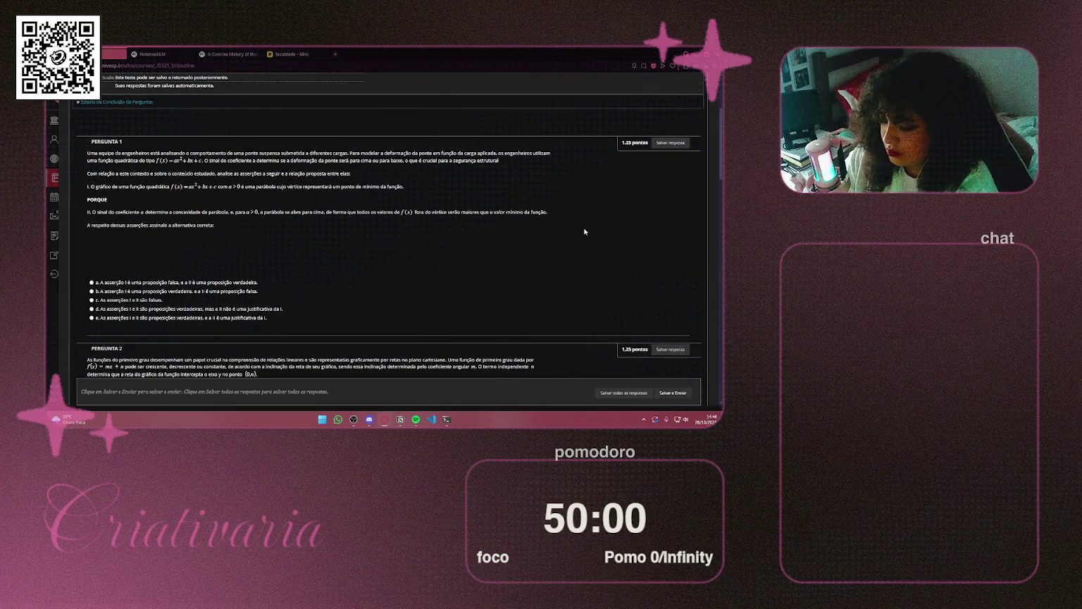
pyautogui.press('super+shift+s')
pyautogui.moveTo(72, 133)
pyautogui.mouseDown()
pyautogui.moveTo(355, 309)
pyautogui.moveTo(590, 326)
pyautogui.moveTo(559, 335)
pyautogui.moveTo(429, 141)
pyautogui.moveTo(314, 88)
pyautogui.mouseUp()
pyautogui.click(293, 53)
pyautogui.moveTo(63, 183); pyautogui.dragTo(341, 186)
# Paste the Pergunta 1 screenshot onto the board and move it to the right
pyautogui.scroll(-5, 341, 186)
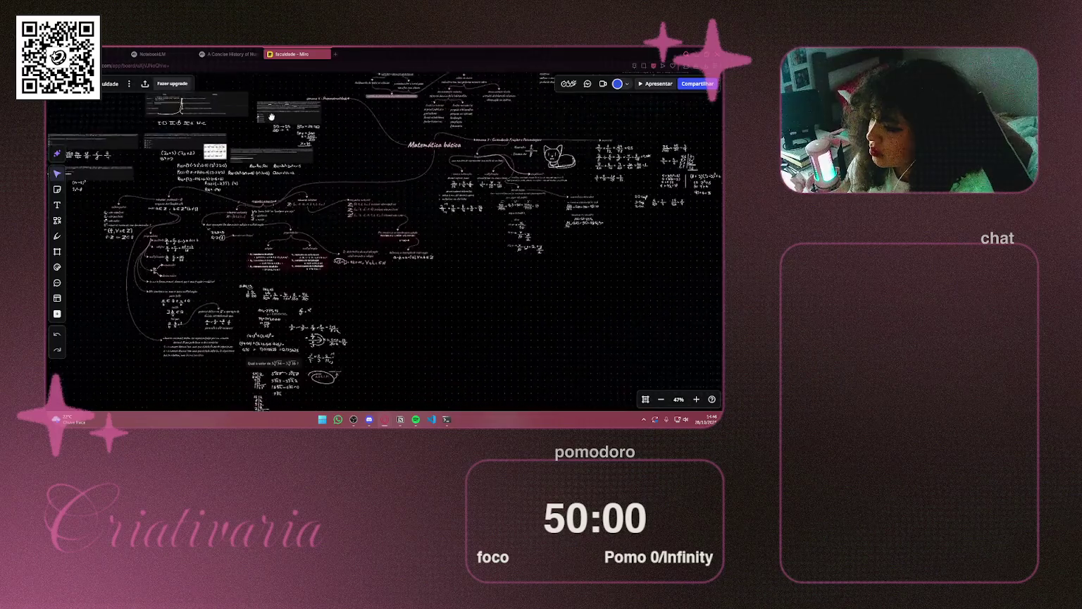
pyautogui.hotkey('ctrl', 'v')
pyautogui.moveTo(337, 278)
pyautogui.mouseDown()
pyautogui.moveTo(604, 300)
pyautogui.moveTo(574, 290)
pyautogui.mouseUp()
pyautogui.scroll(5, 366, 294)
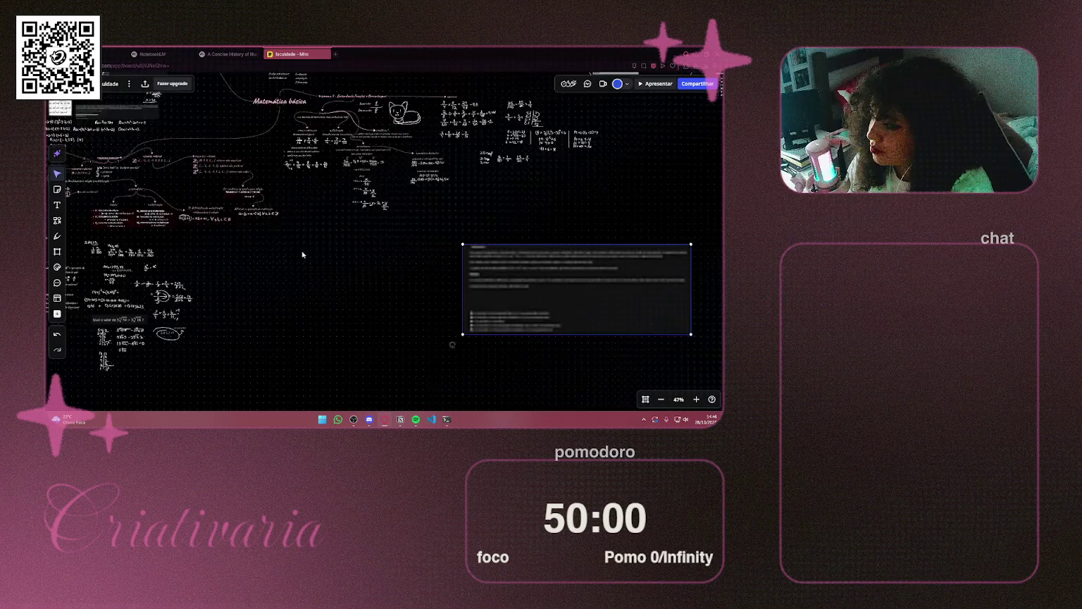
pyautogui.scroll(-2, 395, 303)
pyautogui.scroll(-2, 421, 316)
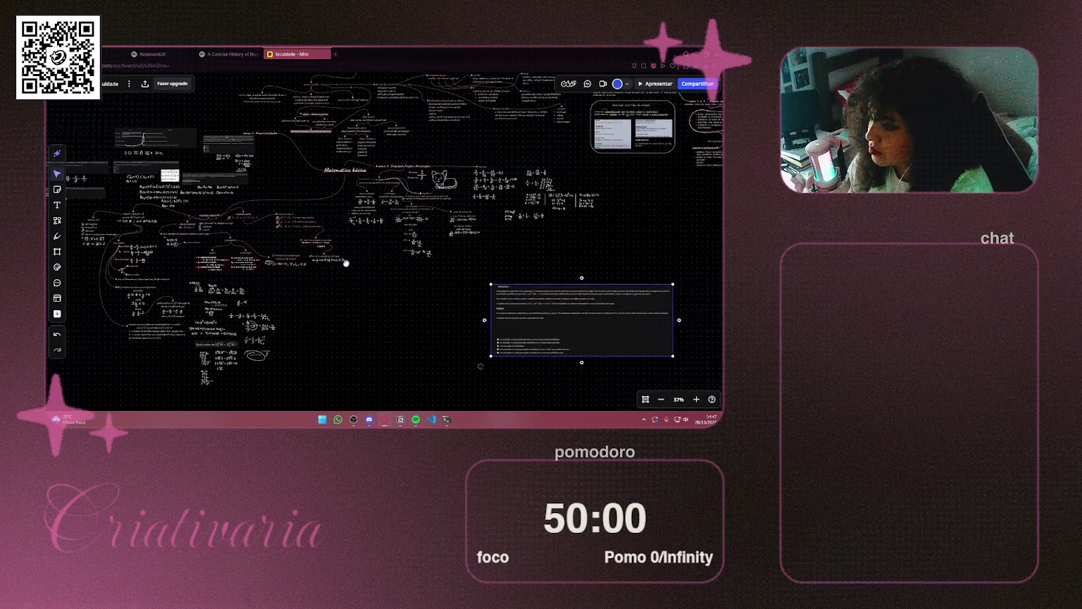
# Copy the 'semana 4 - Proporcionalidade' heading above the image and retitle it 'semana 6 - Funções'
pyautogui.click(266, 135)
pyautogui.moveTo(266, 134); pyautogui.dragTo(501, 275)
pyautogui.scroll(5, 496, 275)
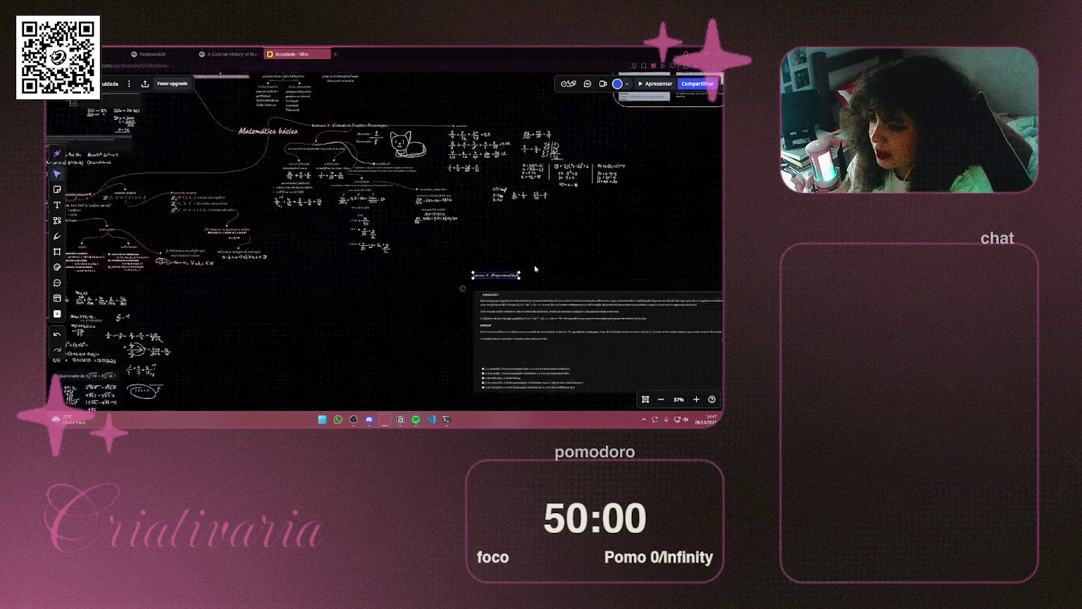
pyautogui.doubleClick(433, 291)
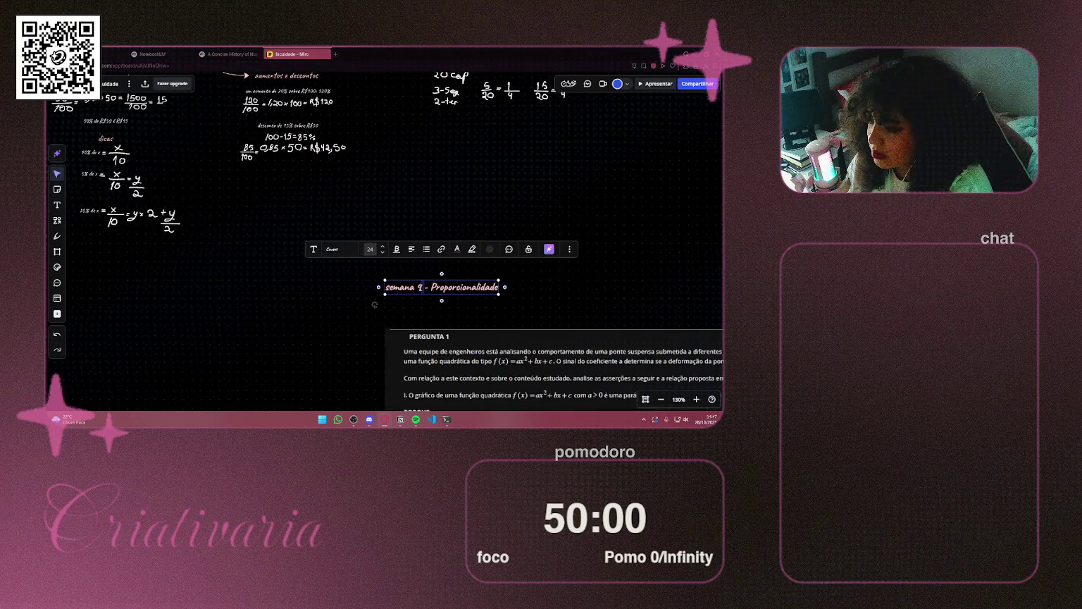
pyautogui.doubleClick(421, 287)
pyautogui.write('6 - ')
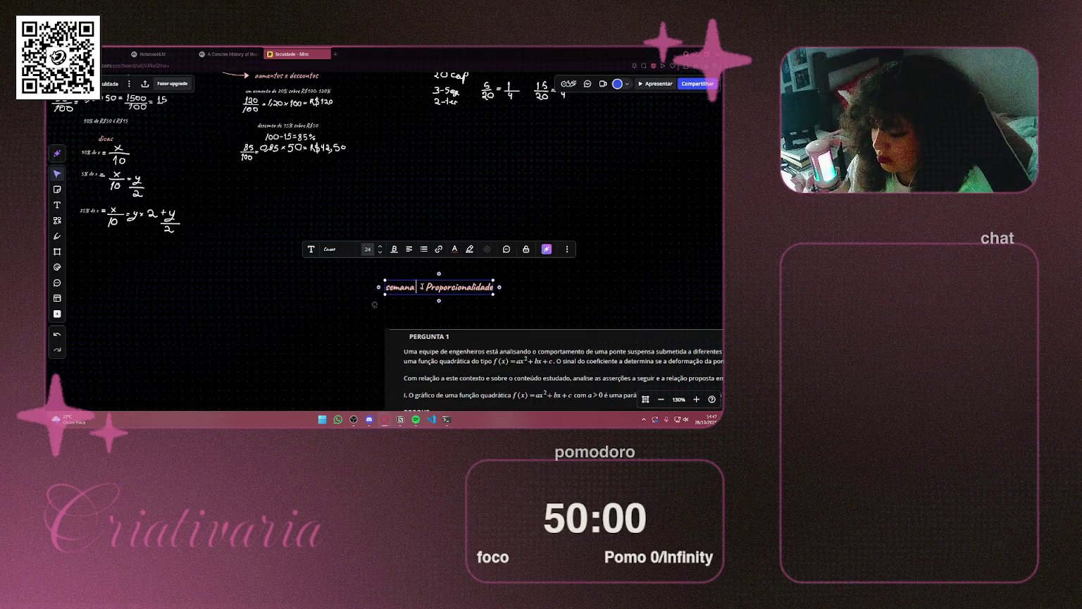
pyautogui.write('FUn')
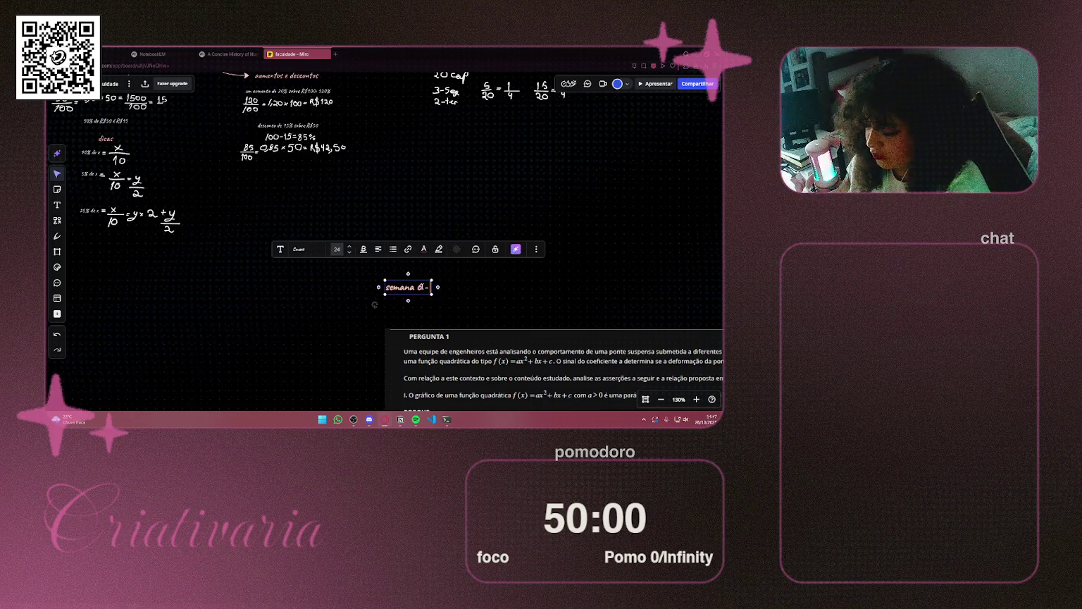
pyautogui.press('BackSpace')
pyautogui.press('BackSpace')
pyautogui.write('unções')
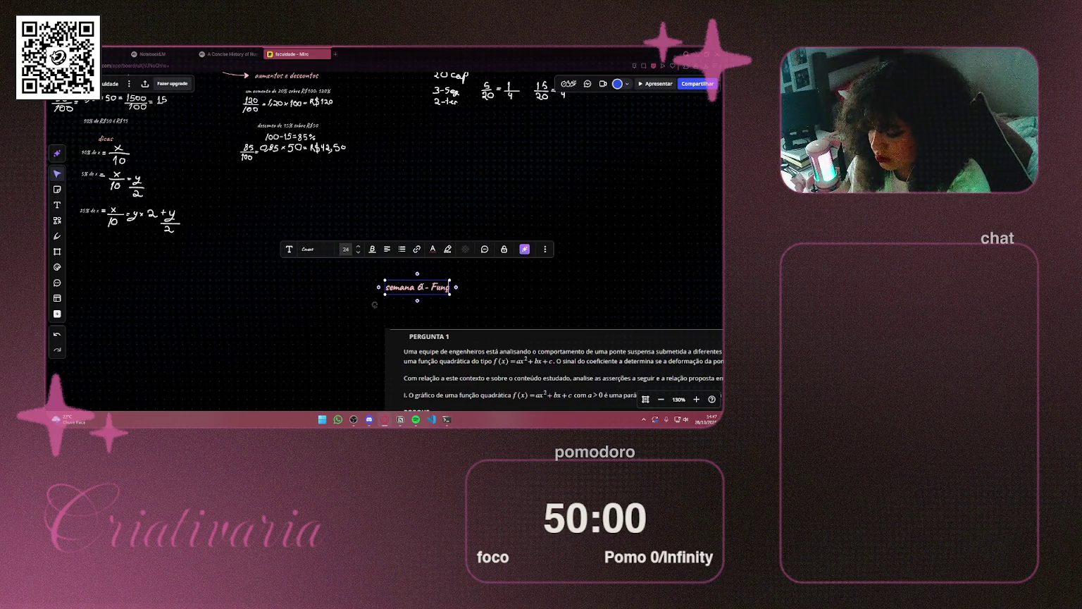
pyautogui.click(643, 313)
pyautogui.scroll(-5, 643, 313)
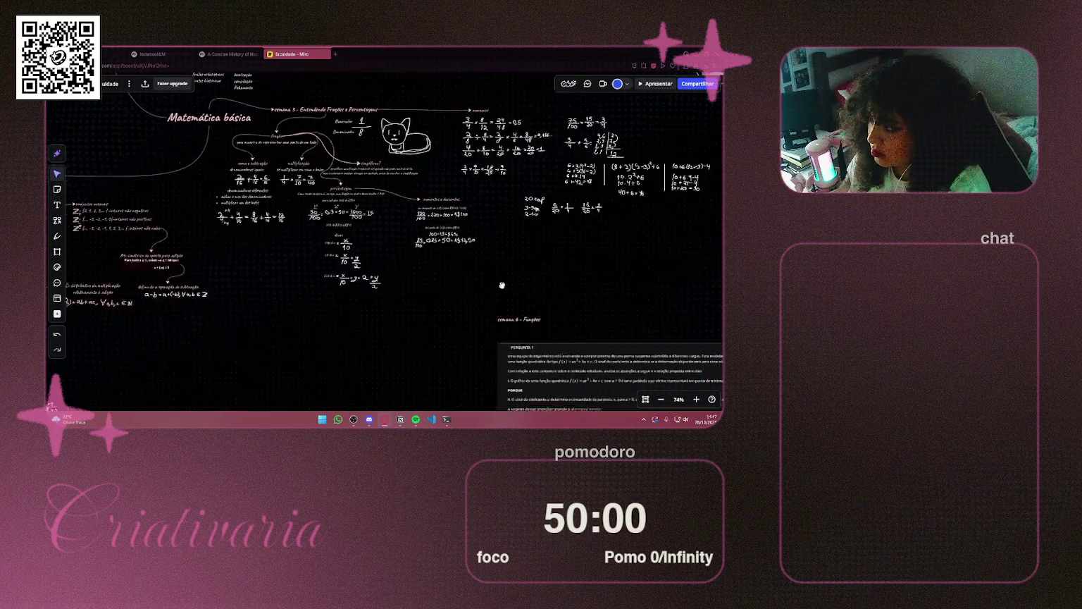
# Connect the heading to Matemática básica with a dark maroon connector, arrow direction flipped
pyautogui.click(563, 308)
pyautogui.moveTo(539, 308)
pyautogui.mouseDown()
pyautogui.moveTo(325, 218)
pyautogui.moveTo(256, 111)
pyautogui.mouseUp()
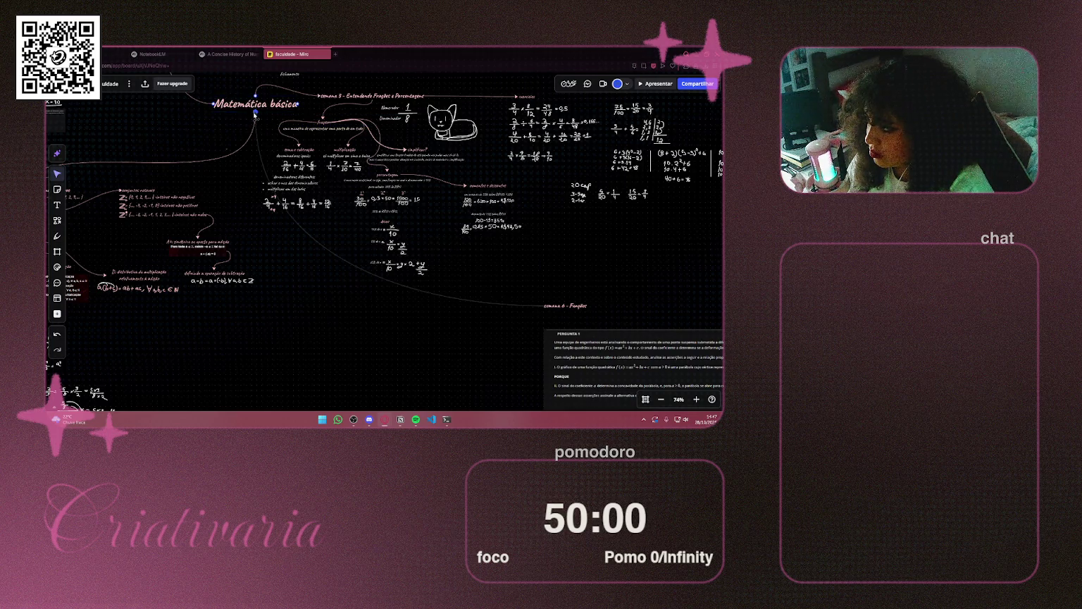
pyautogui.click(338, 339)
pyautogui.click(382, 337)
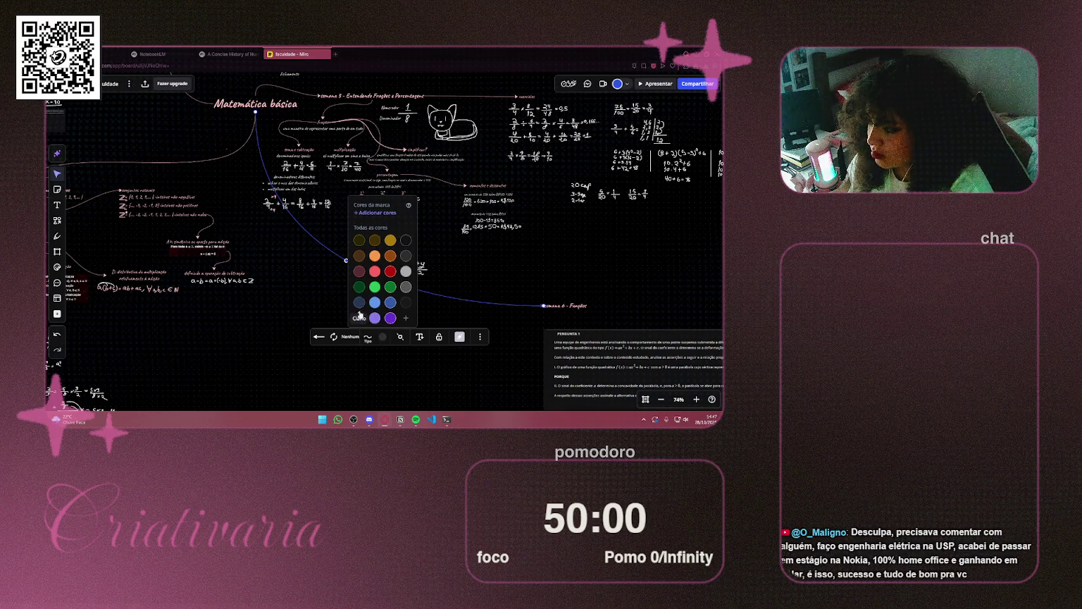
pyautogui.click(359, 271)
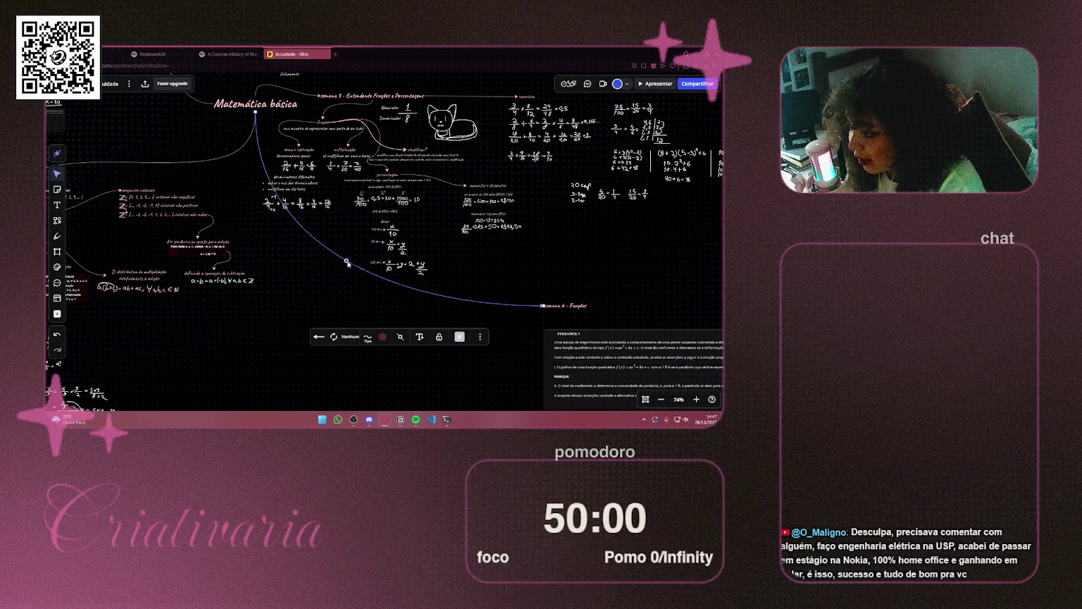
# Curve the connector by dragging its midpoint, then deselect it
pyautogui.moveTo(346, 262); pyautogui.dragTo(285, 240)
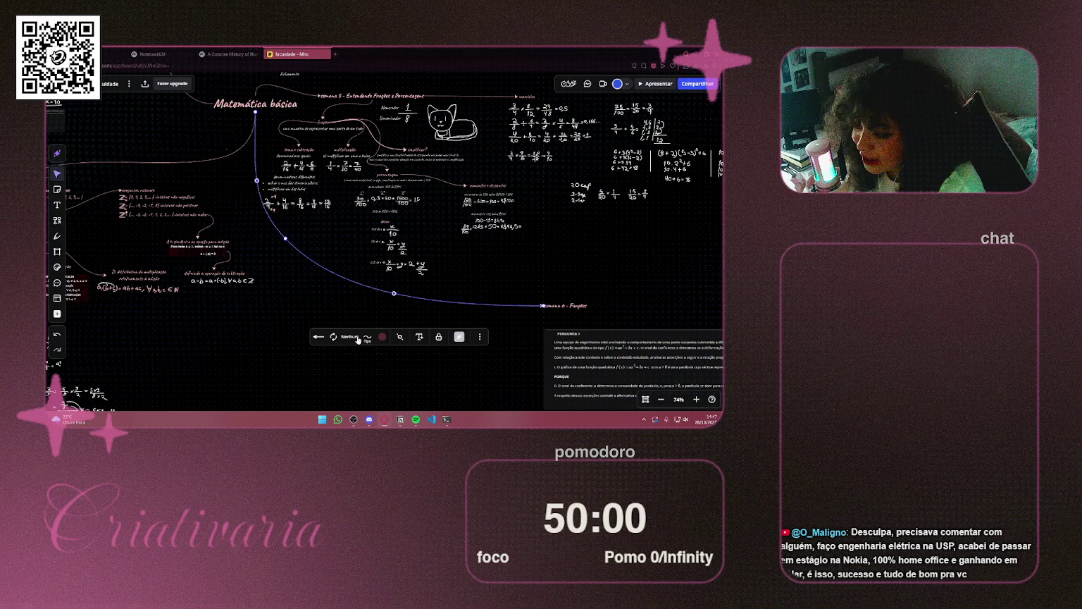
pyautogui.click(367, 338)
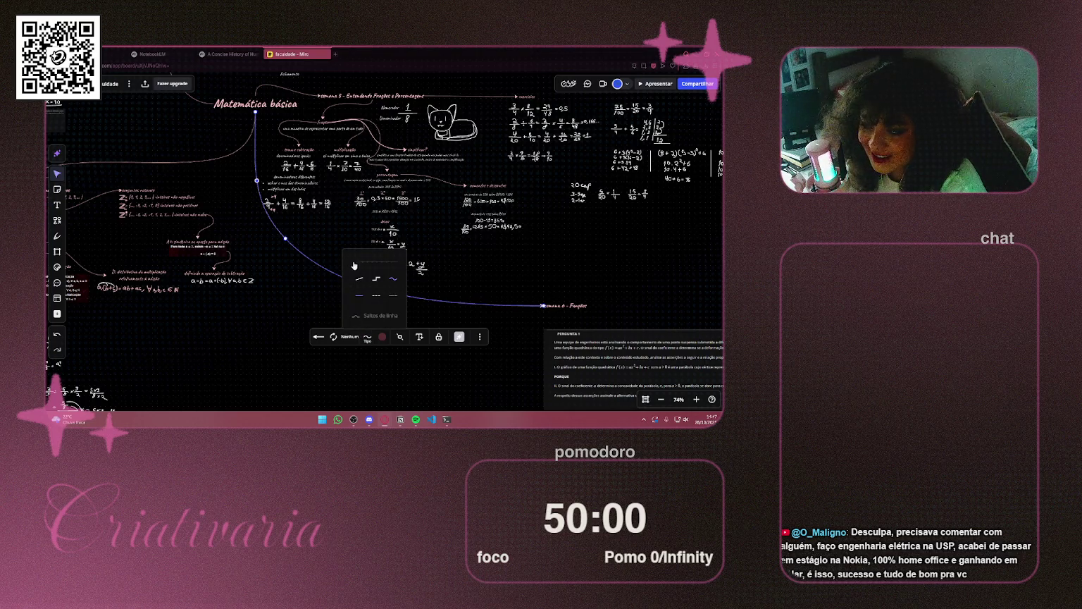
pyautogui.click(565, 261)
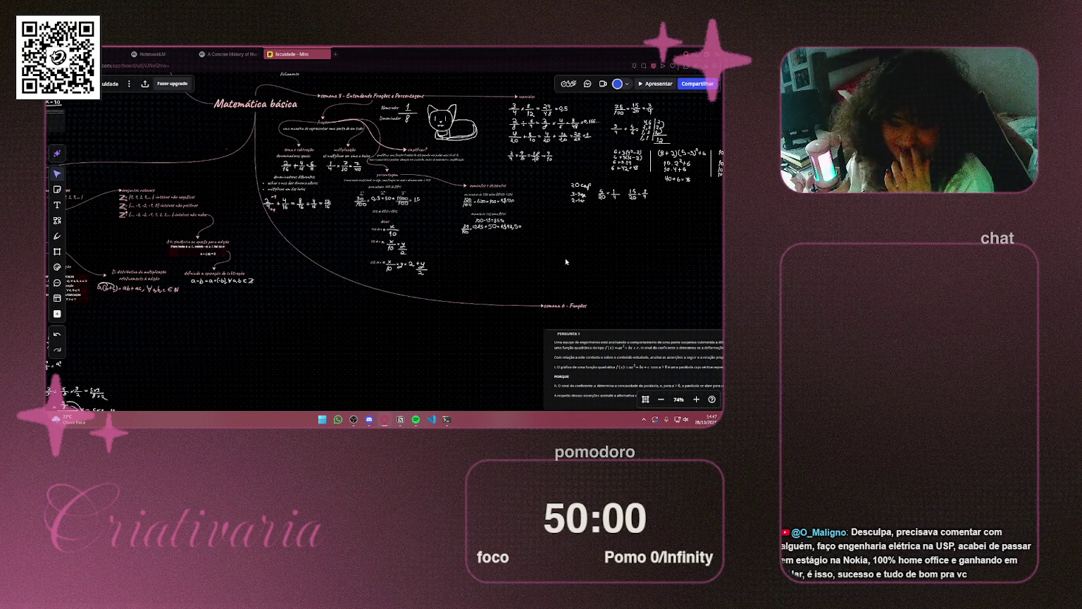
pyautogui.click(341, 276)
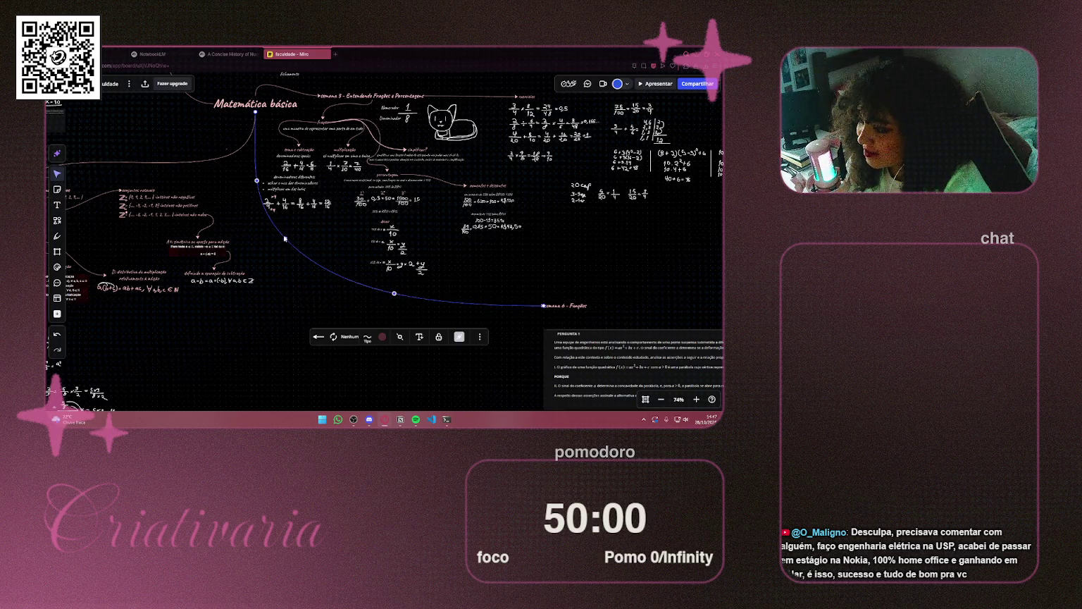
pyautogui.click(274, 240)
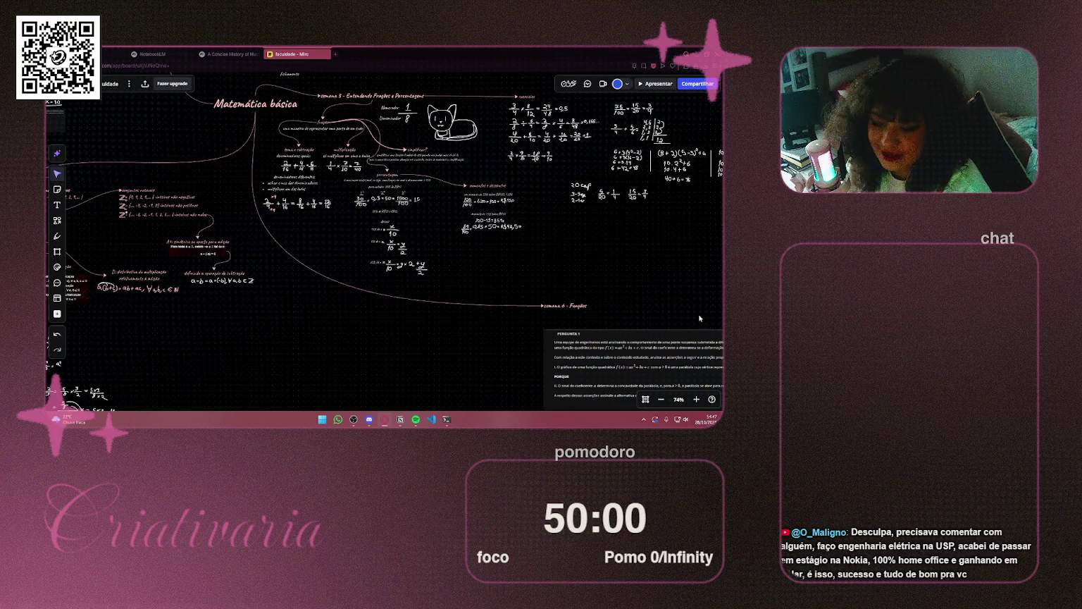
pyautogui.scroll(2, 699, 320)
pyautogui.scroll(3, 227, 157)
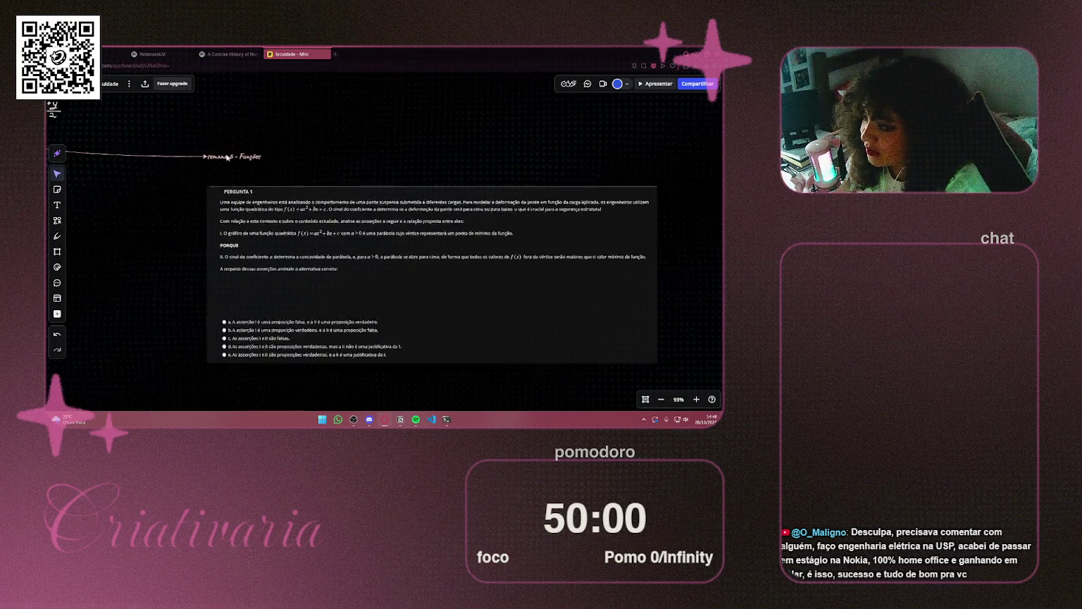
# Shrink the Pergunta 1 image and place it just below the 'semana 6 - Funções' heading
pyautogui.scroll(-3, 228, 157)
pyautogui.click(457, 277)
pyautogui.moveTo(571, 320)
pyautogui.mouseDown()
pyautogui.moveTo(480, 283)
pyautogui.moveTo(454, 259)
pyautogui.moveTo(414, 253)
pyautogui.mouseUp()
pyautogui.moveTo(316, 226)
pyautogui.mouseDown()
pyautogui.moveTo(304, 212)
pyautogui.moveTo(314, 204)
pyautogui.mouseUp()
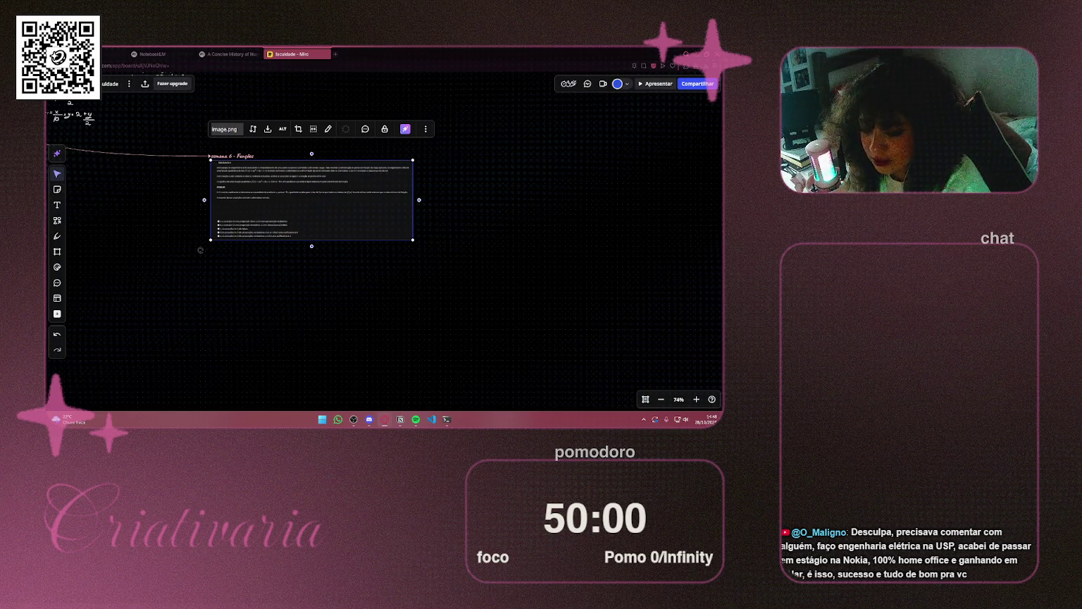
pyautogui.scroll(5, 301, 204)
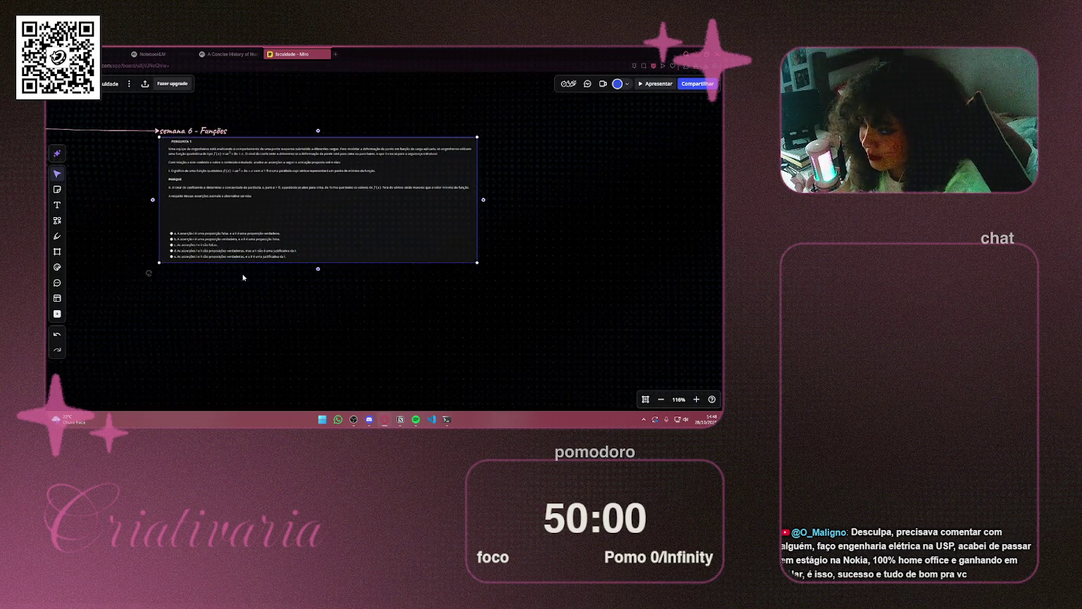
pyautogui.moveTo(224, 294); pyautogui.dragTo(177, 262)
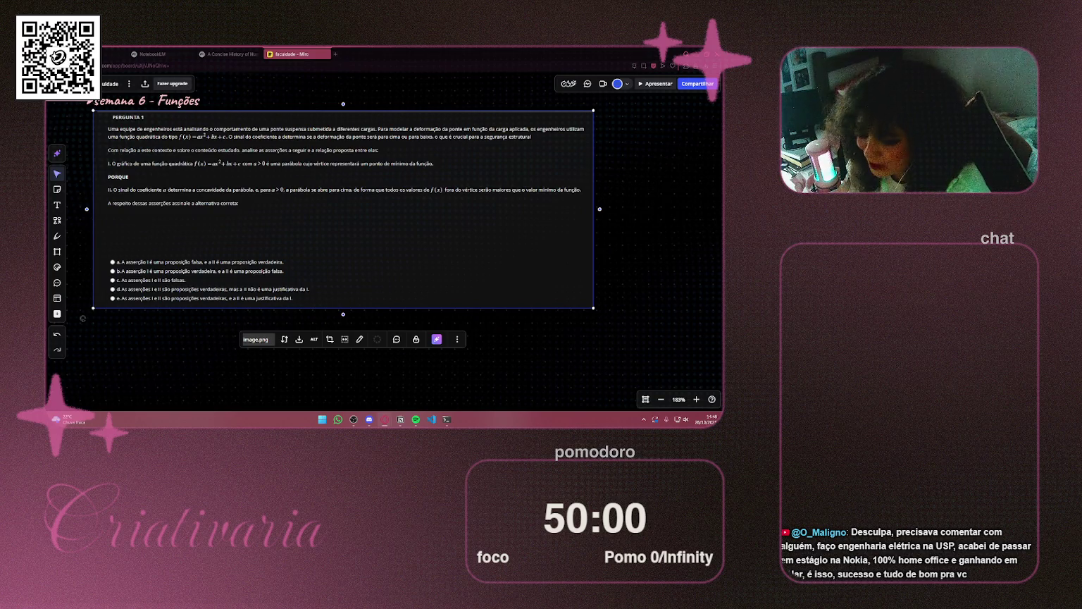
pyautogui.scroll(2, 184, 110)
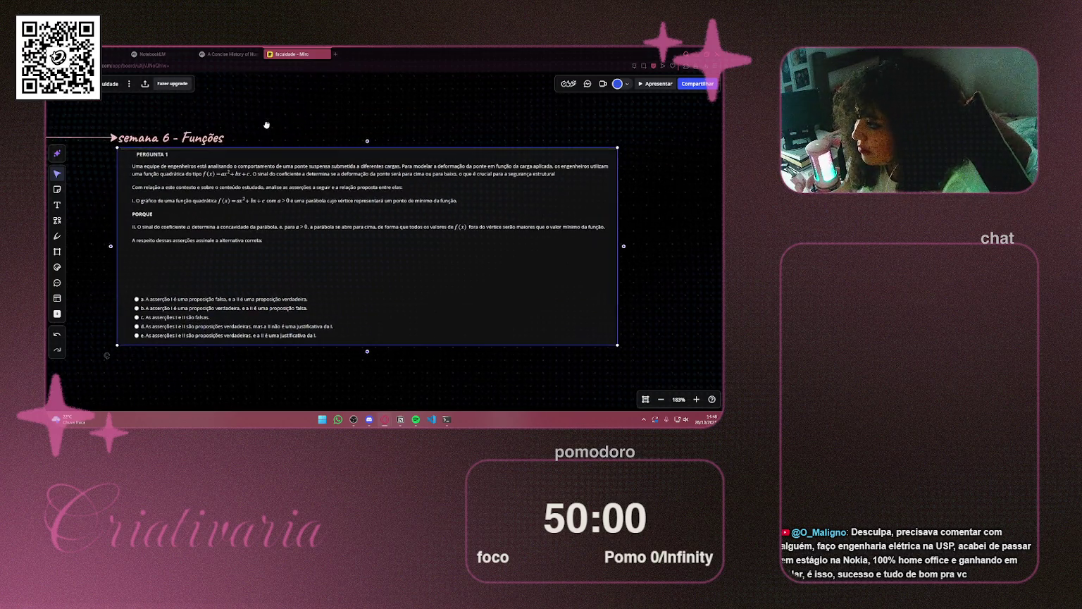
# With the Pen tool, underline f(x)=ax²+bx+c in the question statement
pyautogui.click(57, 236)
pyautogui.scroll(2, 235, 224)
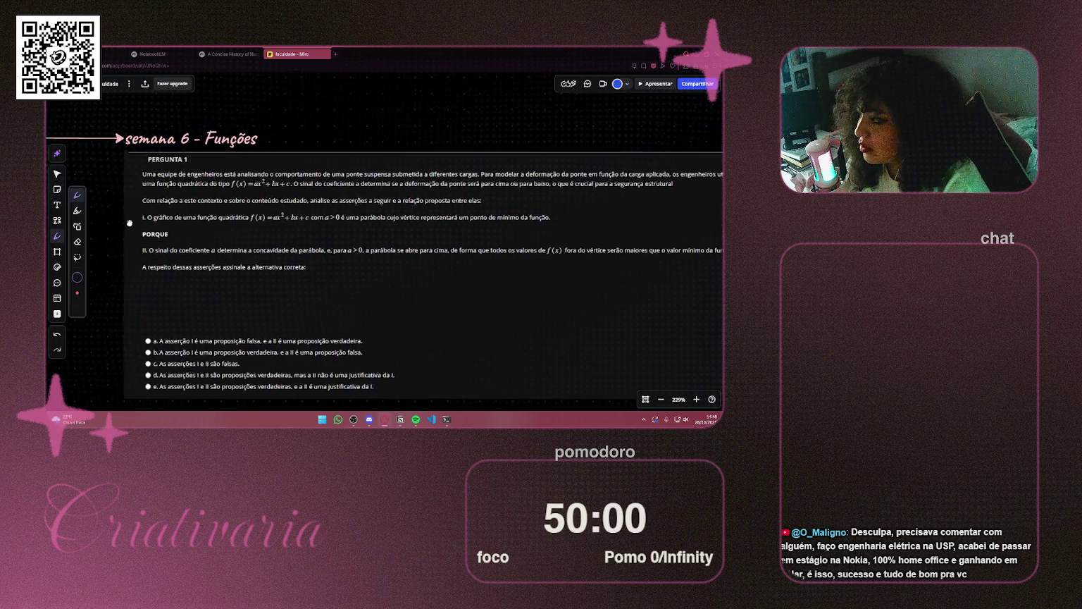
pyautogui.scroll(-2, 235, 227)
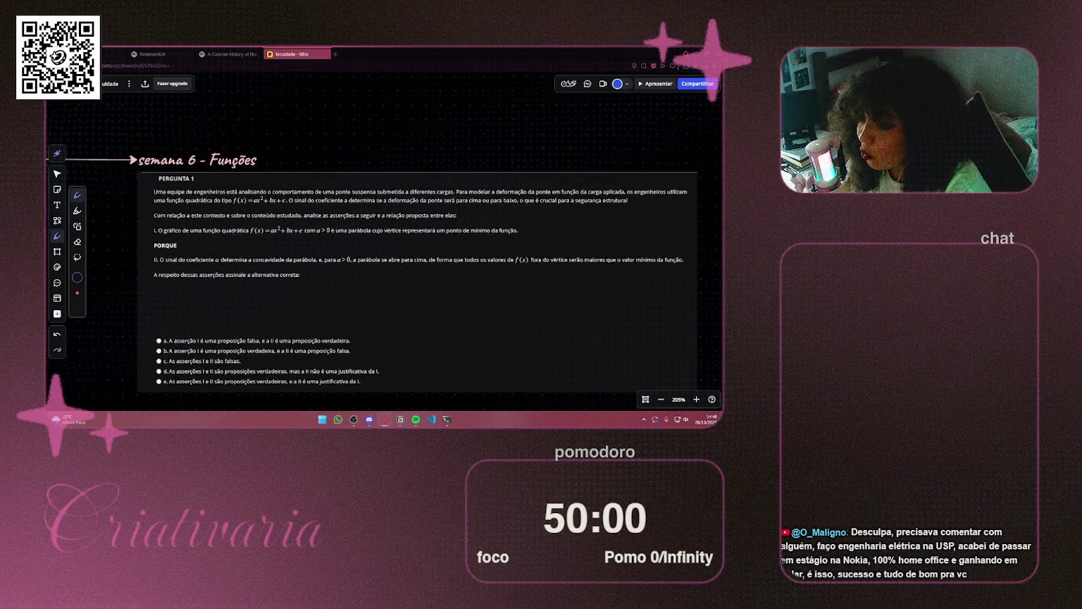
pyautogui.scroll(2, 291, 184)
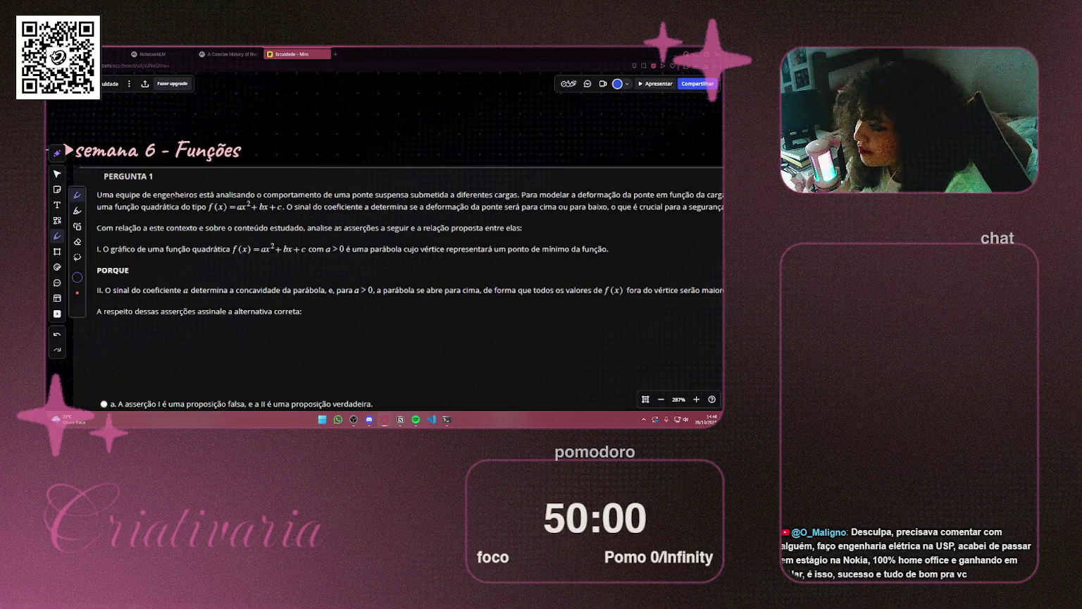
pyautogui.moveTo(642, 219)
pyautogui.mouseDown()
pyautogui.moveTo(413, 170)
pyautogui.moveTo(646, 240)
pyautogui.moveTo(460, 190)
pyautogui.moveTo(668, 194)
pyautogui.mouseUp()
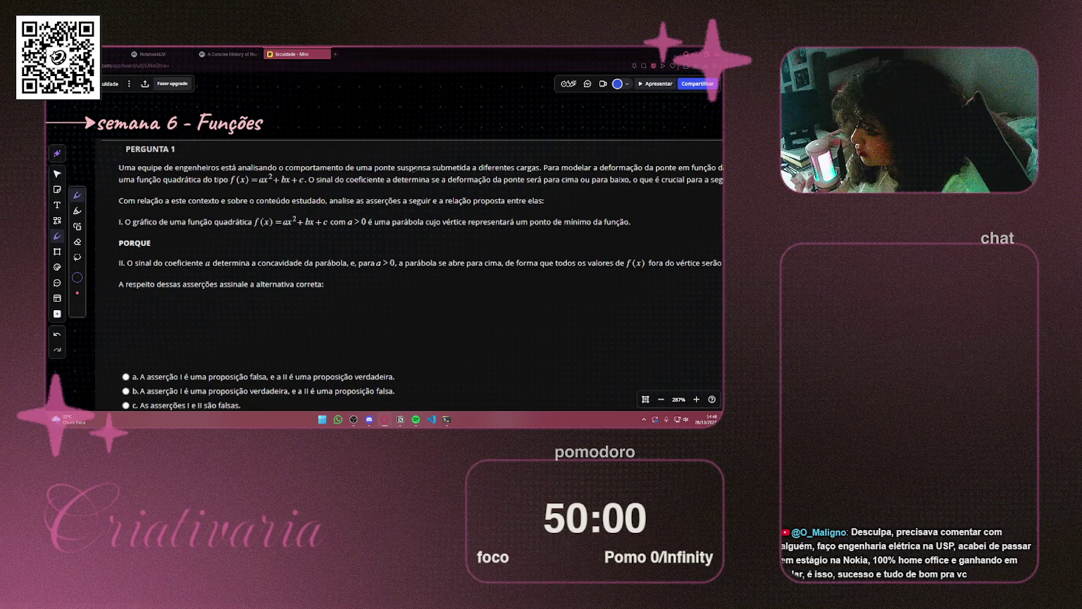
pyautogui.hscroll(3, 418, 170)
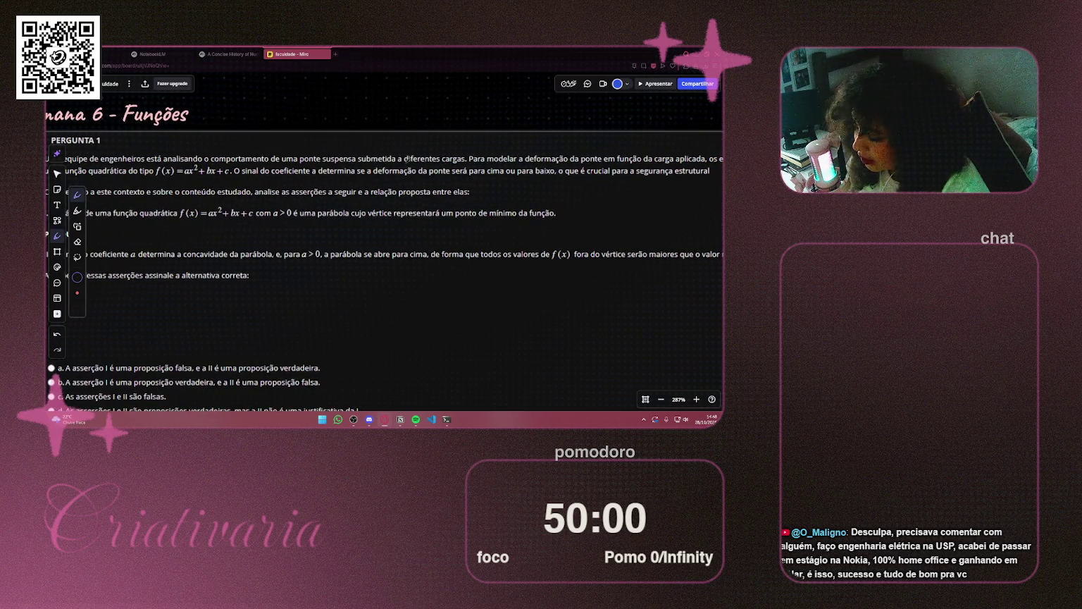
pyautogui.moveTo(487, 148); pyautogui.dragTo(319, 148)
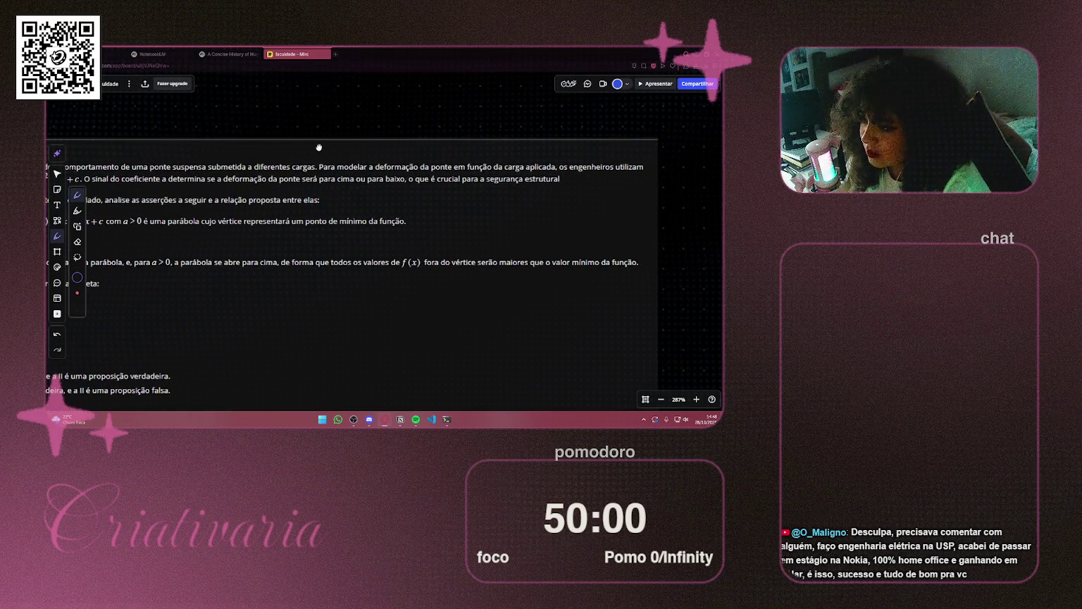
pyautogui.moveTo(319, 147); pyautogui.dragTo(554, 152)
pyautogui.moveTo(238, 188); pyautogui.dragTo(326, 188)
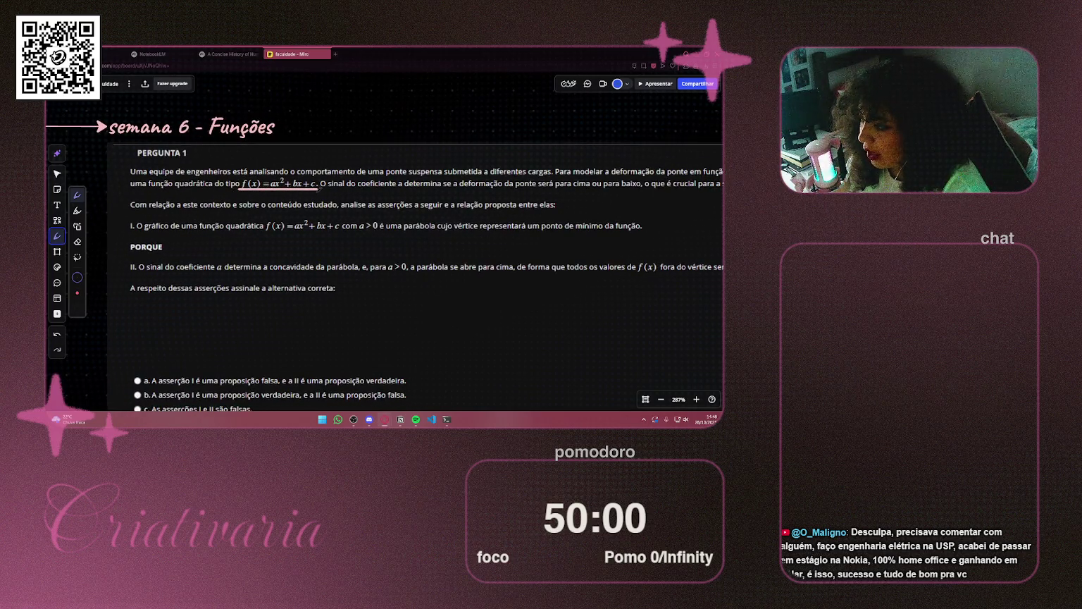
pyautogui.moveTo(237, 188); pyautogui.dragTo(326, 187)
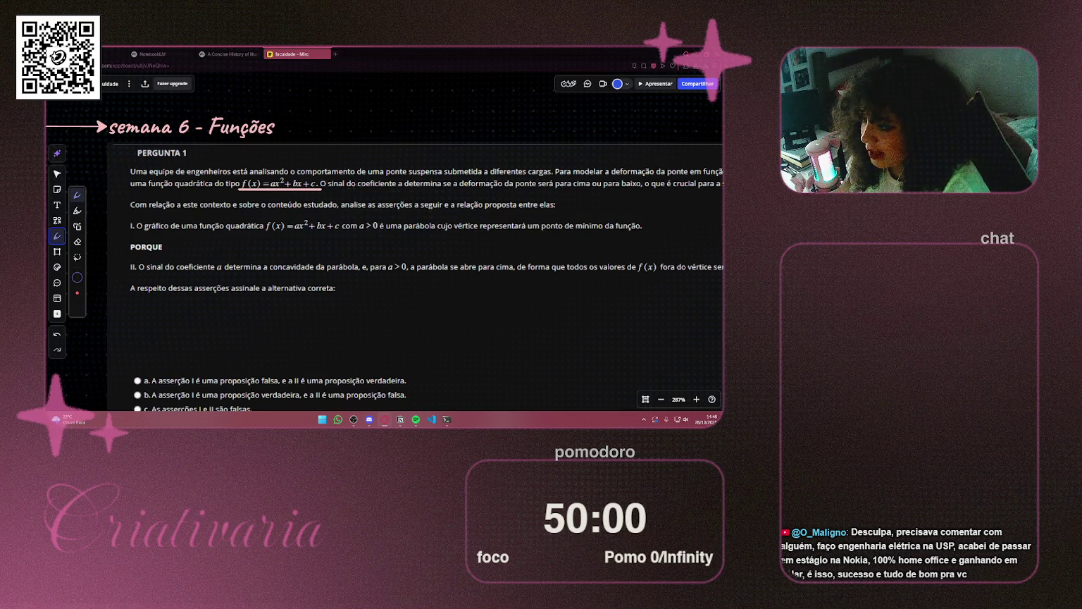
# Underline 'f(x) = ax²+bx+c com a > 0' in assertion I
pyautogui.hscroll(5, 384, 265)
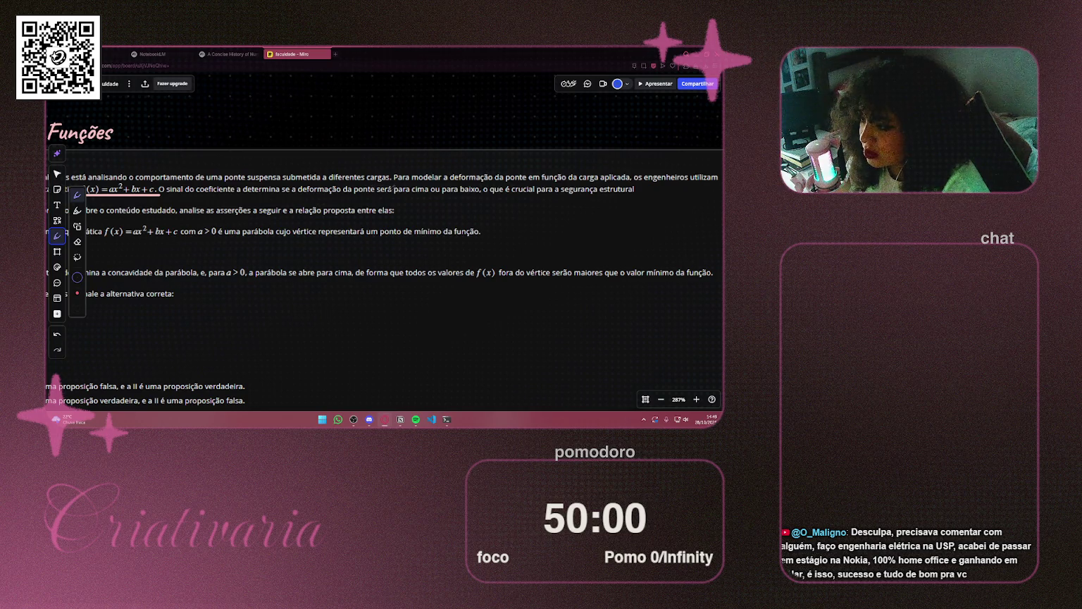
pyautogui.hscroll(-5, 354, 197)
pyautogui.scroll(-1, 354, 198)
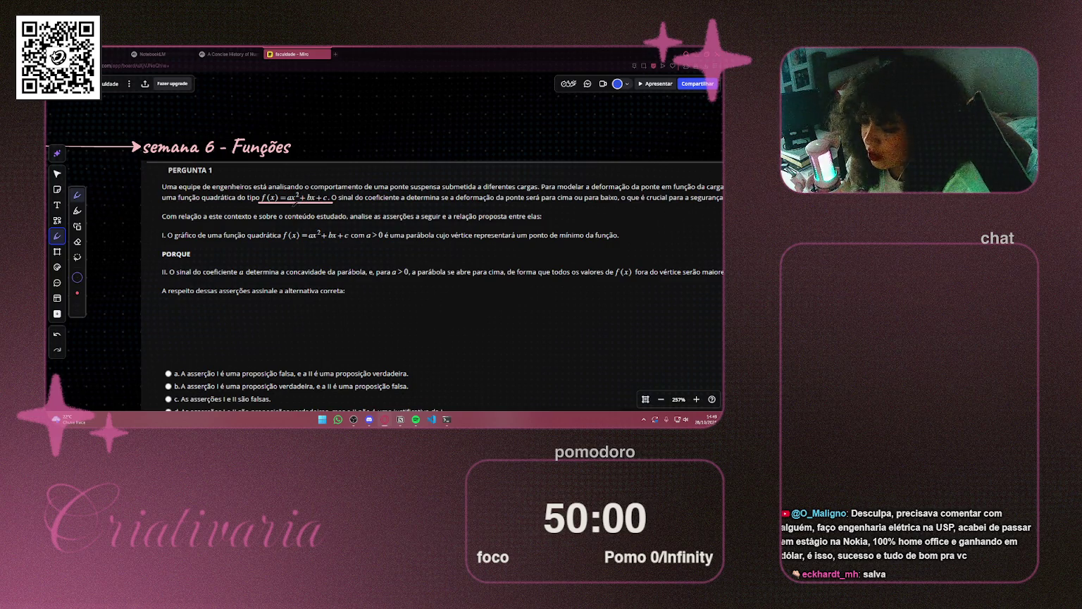
pyautogui.moveTo(606, 214); pyautogui.dragTo(431, 200)
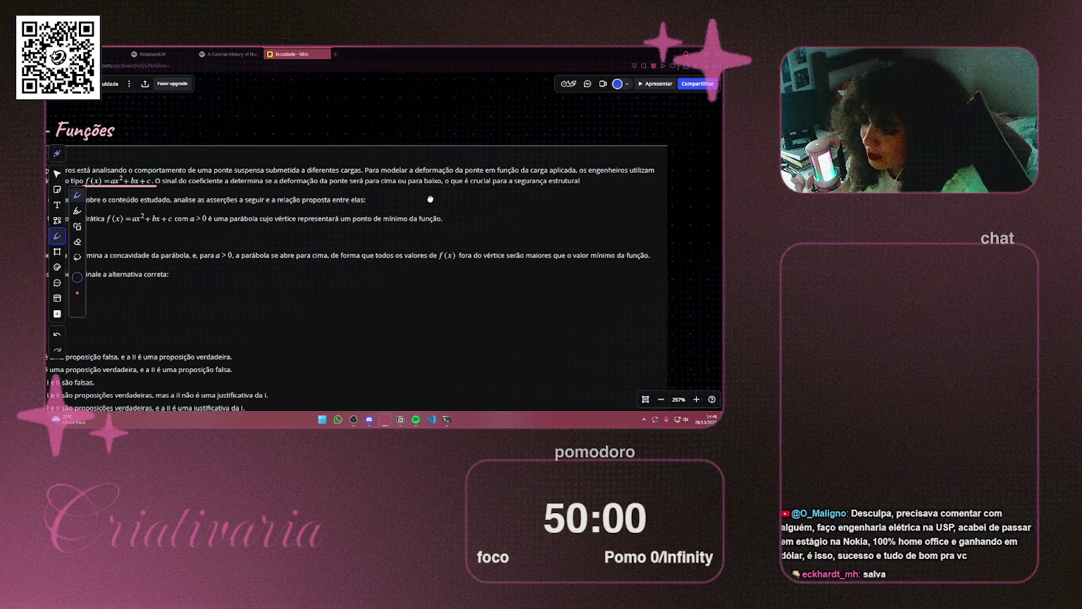
pyautogui.moveTo(431, 200)
pyautogui.mouseDown()
pyautogui.moveTo(562, 178)
pyautogui.moveTo(542, 149)
pyautogui.mouseUp()
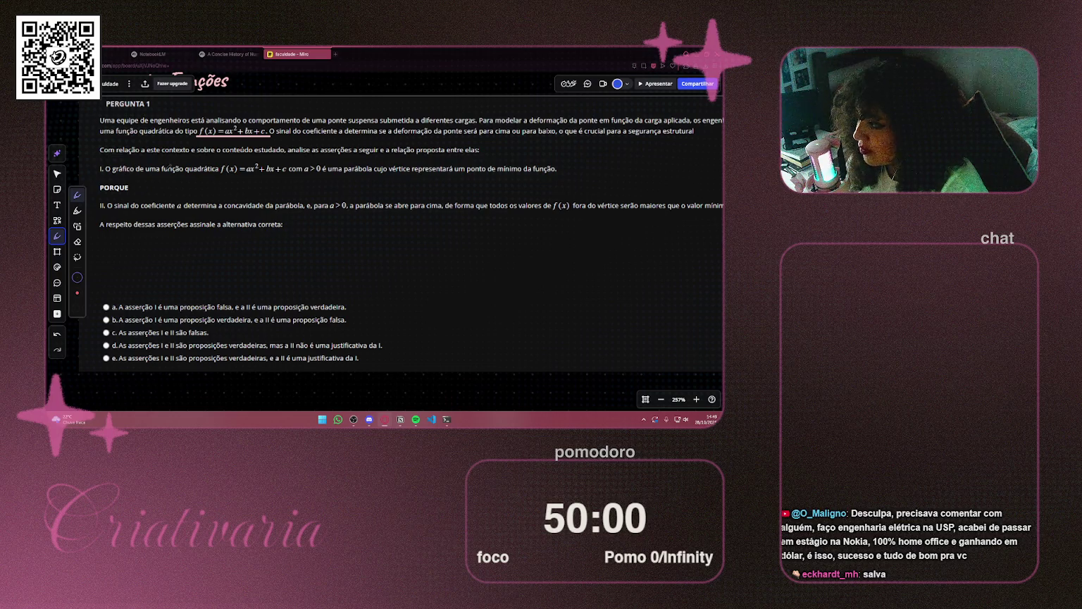
pyautogui.moveTo(219, 174); pyautogui.dragTo(326, 174)
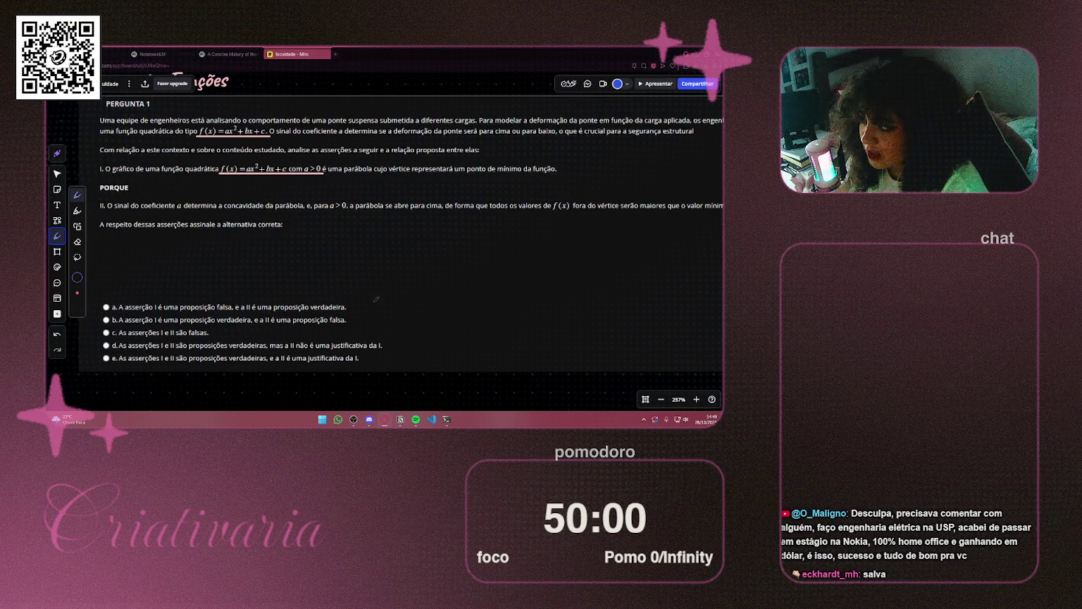
pyautogui.scroll(-2, 379, 295)
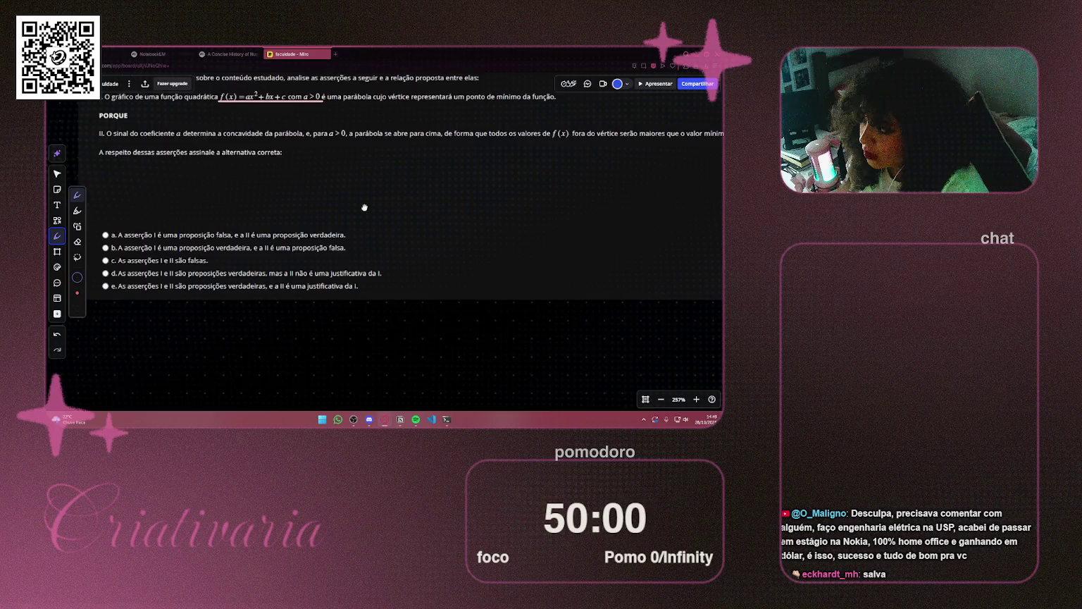
pyautogui.moveTo(365, 207); pyautogui.dragTo(352, 204)
pyautogui.scroll(1, 109, 119)
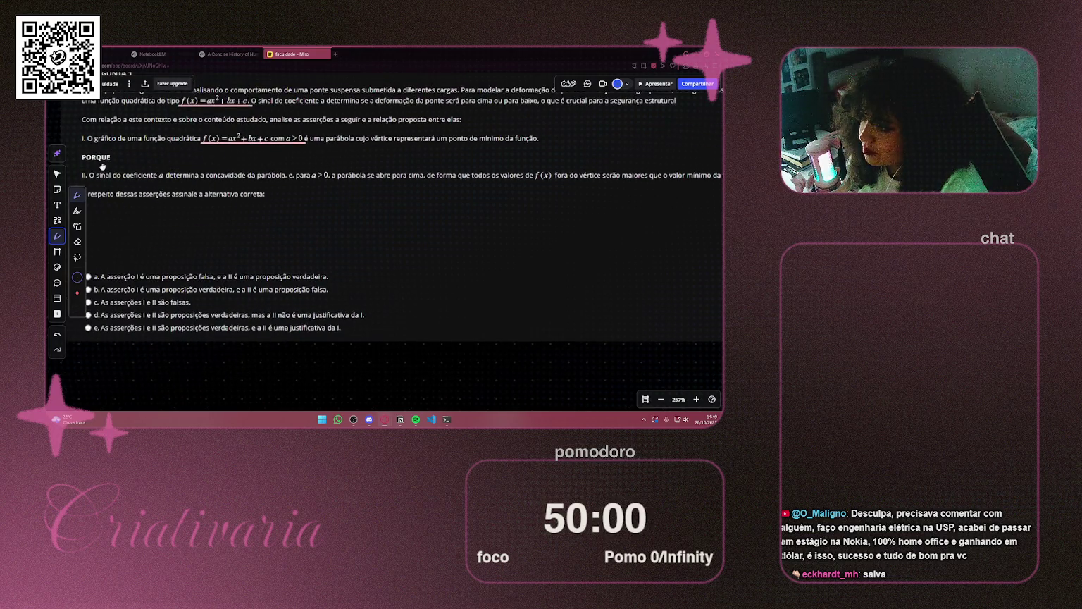
pyautogui.moveTo(89, 124); pyautogui.dragTo(563, 122)
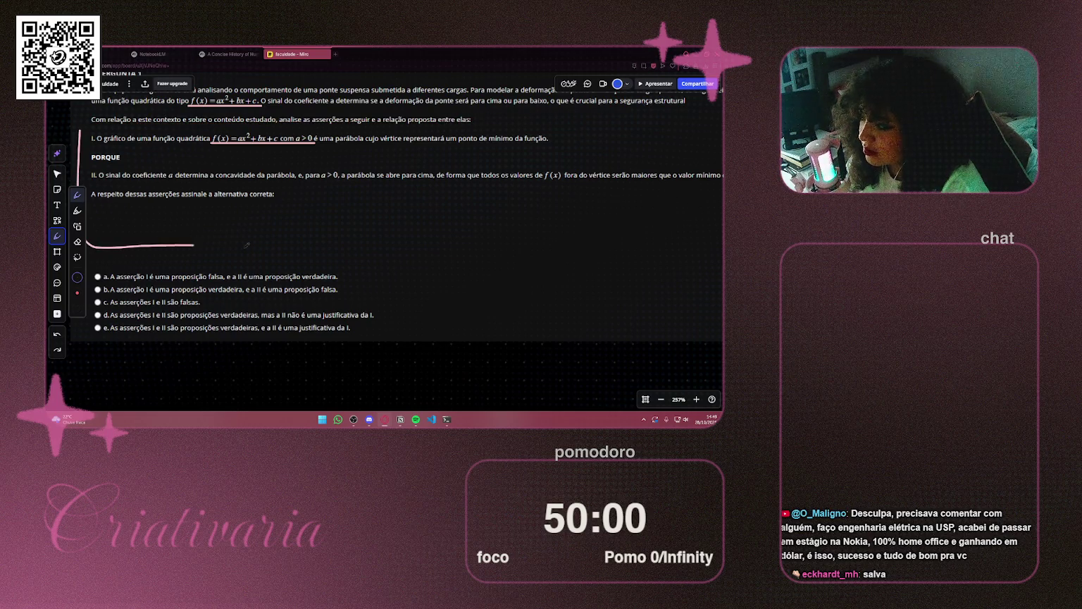
pyautogui.moveTo(504, 162)
pyautogui.mouseDown()
pyautogui.moveTo(499, 196)
pyautogui.moveTo(509, 184)
pyautogui.mouseUp()
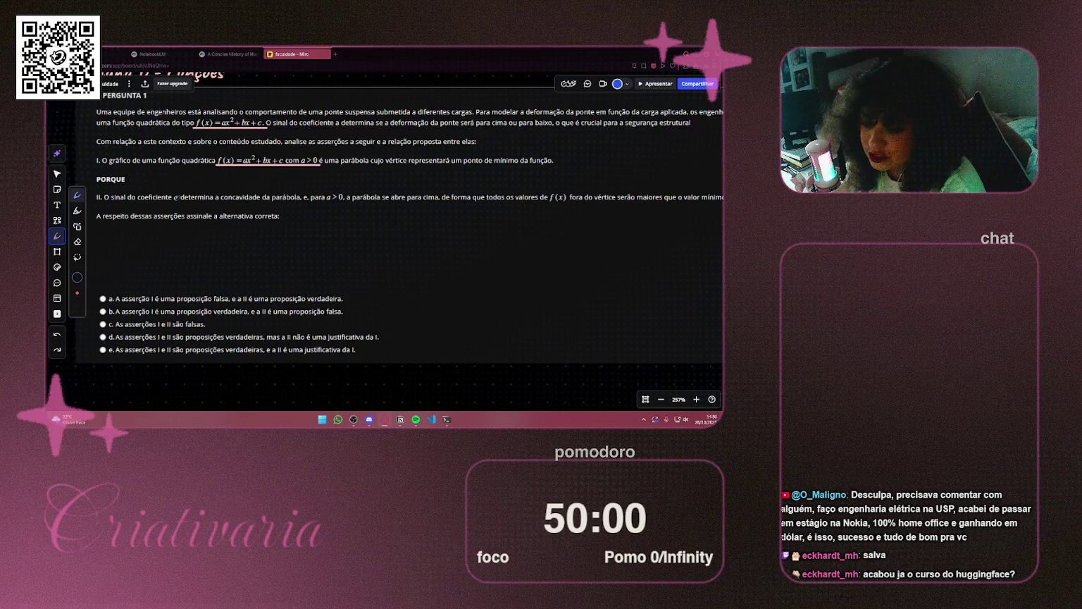
pyautogui.hscroll(3, 490, 211)
pyautogui.scroll(-1, 490, 212)
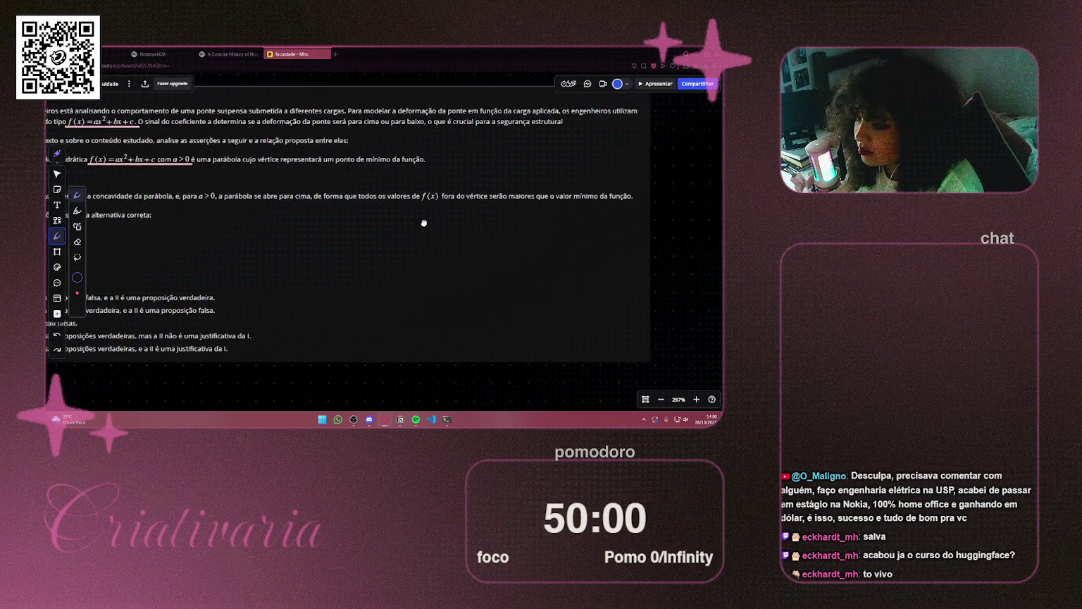
# Underline a, concavidade da parábola, a > 0, f(x) and maiores in assertion II
pyautogui.moveTo(490, 211); pyautogui.dragTo(552, 222)
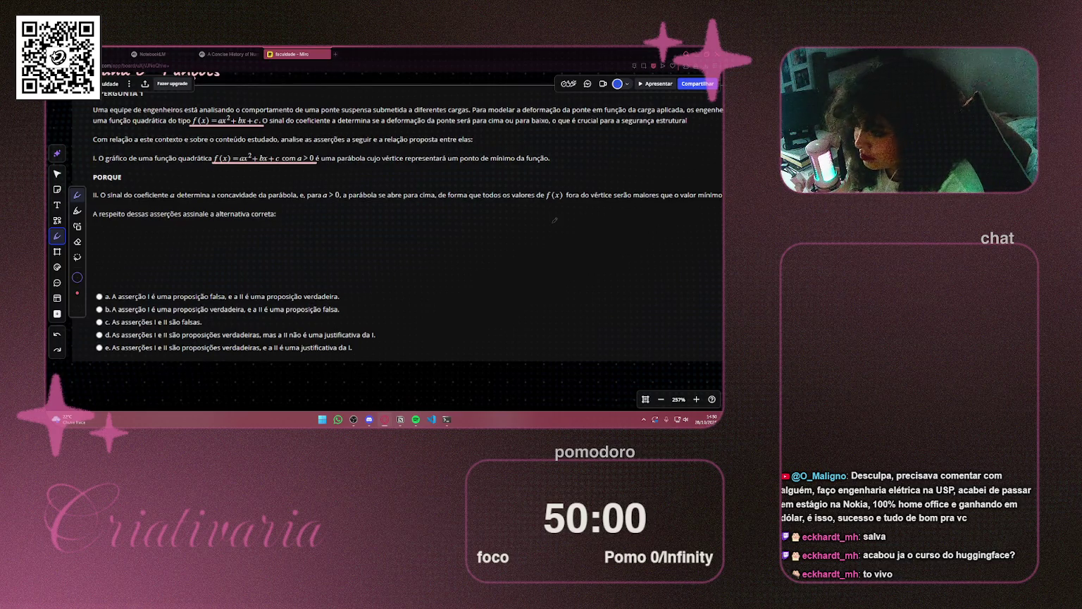
pyautogui.scroll(-3, 552, 222)
pyautogui.moveTo(333, 216); pyautogui.dragTo(302, 220)
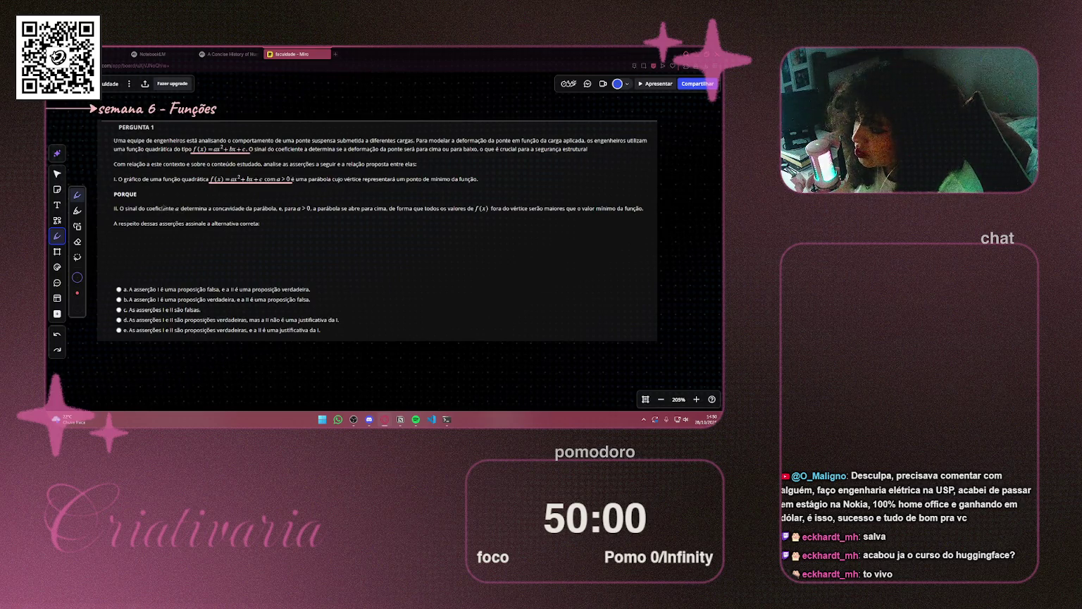
pyautogui.moveTo(174, 211); pyautogui.dragTo(180, 211)
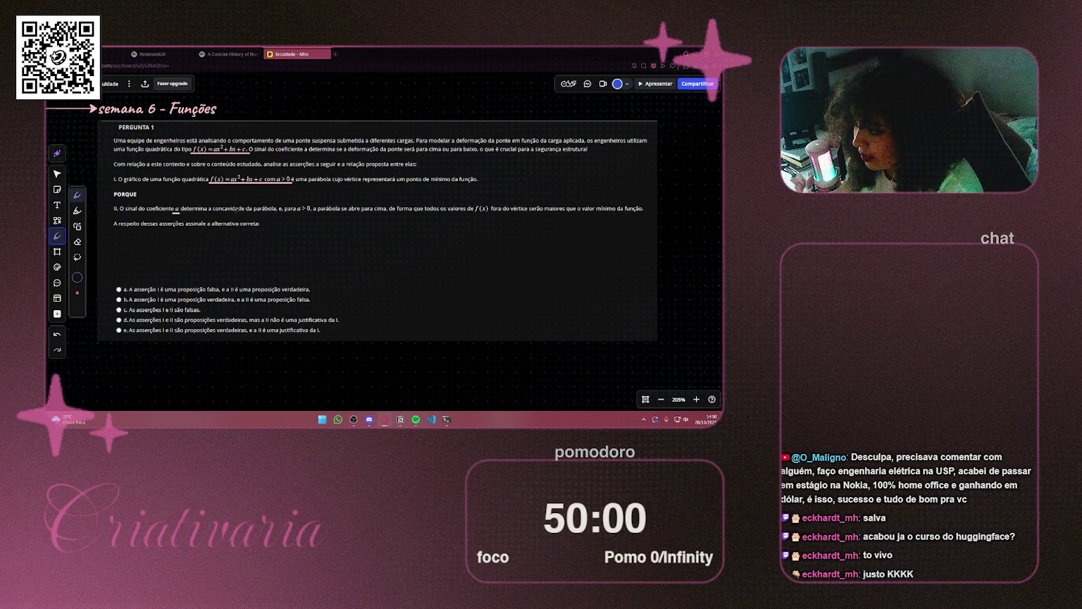
pyautogui.moveTo(213, 212); pyautogui.dragTo(278, 212)
pyautogui.moveTo(296, 212); pyautogui.dragTo(311, 212)
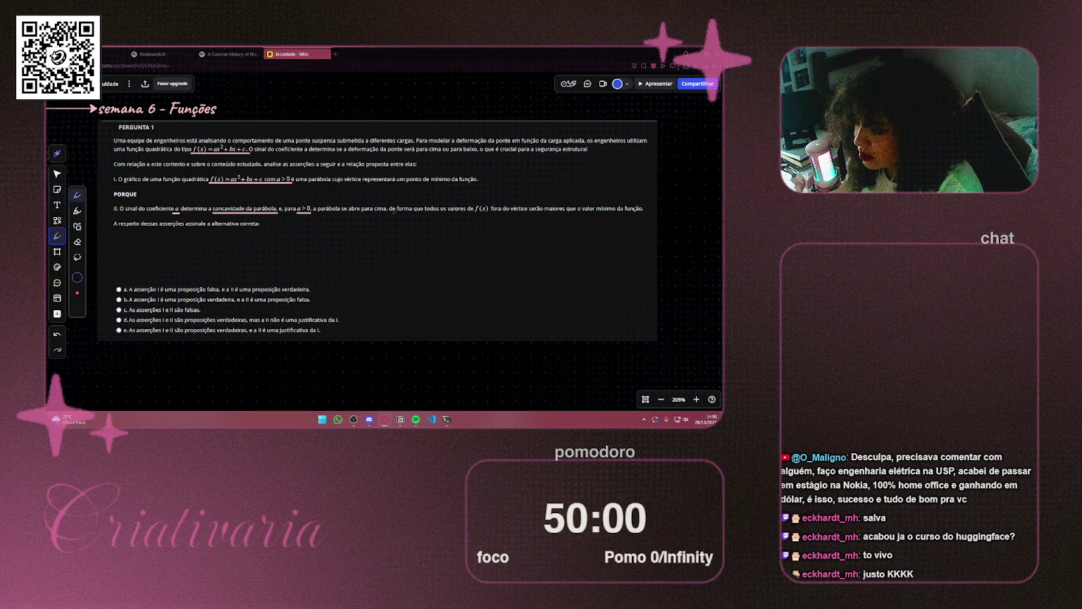
pyautogui.moveTo(474, 212); pyautogui.dragTo(492, 212)
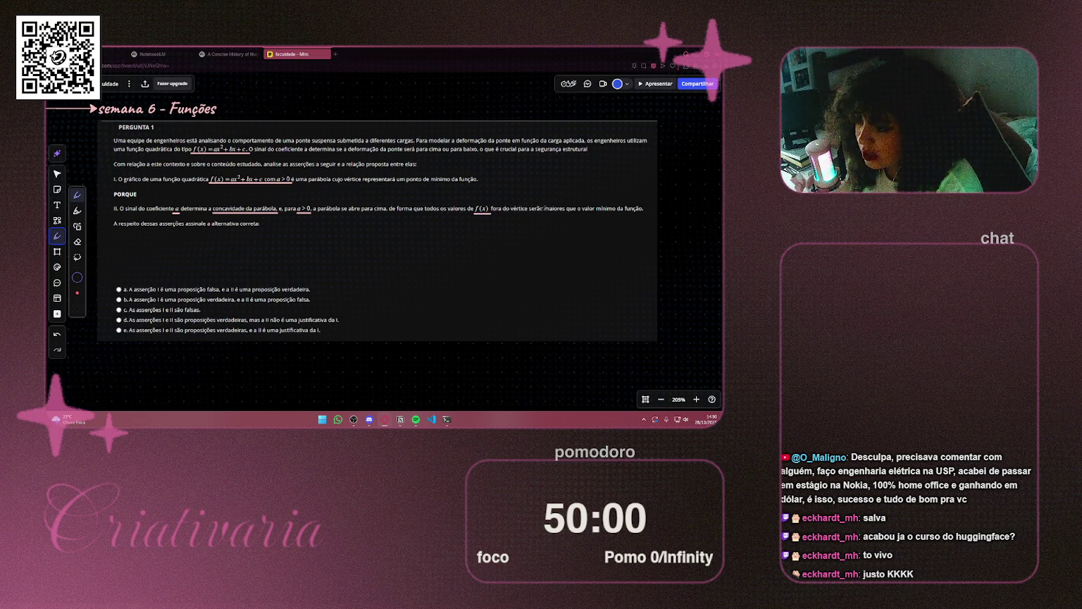
pyautogui.moveTo(543, 212); pyautogui.dragTo(566, 212)
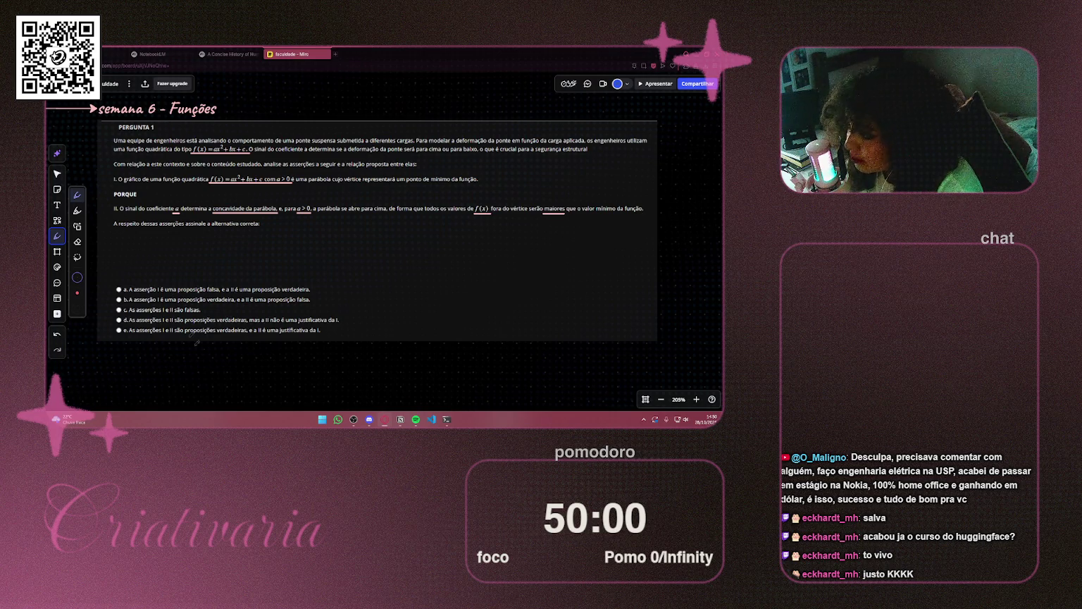
pyautogui.moveTo(255, 382); pyautogui.dragTo(258, 334)
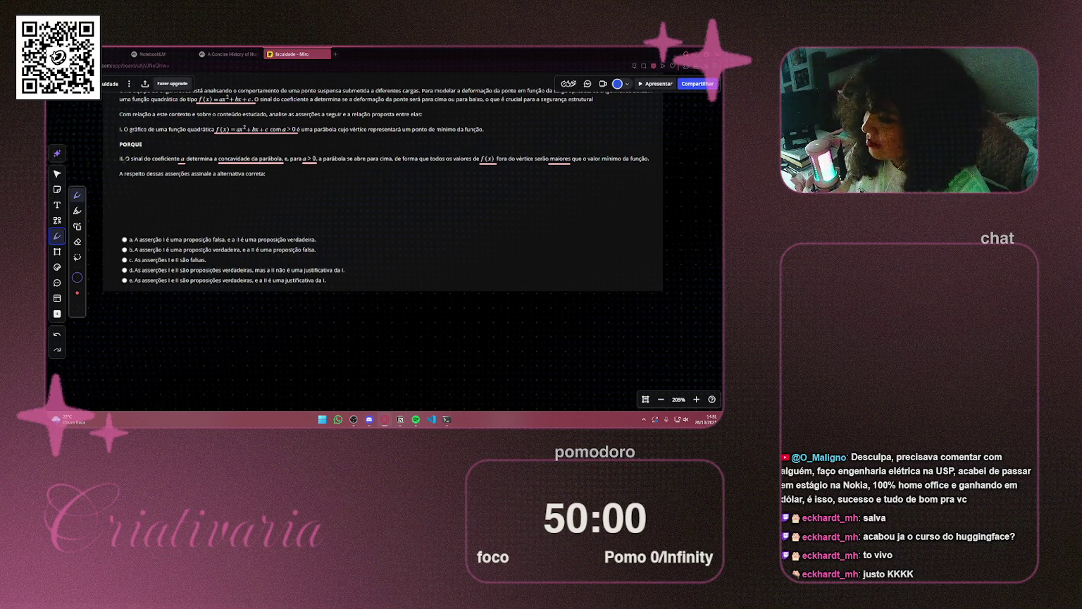
# Toggle Select then Pen, nudge the question view, and open a new Speed Dial tab
pyautogui.scroll(2, 191, 122)
pyautogui.click(57, 173)
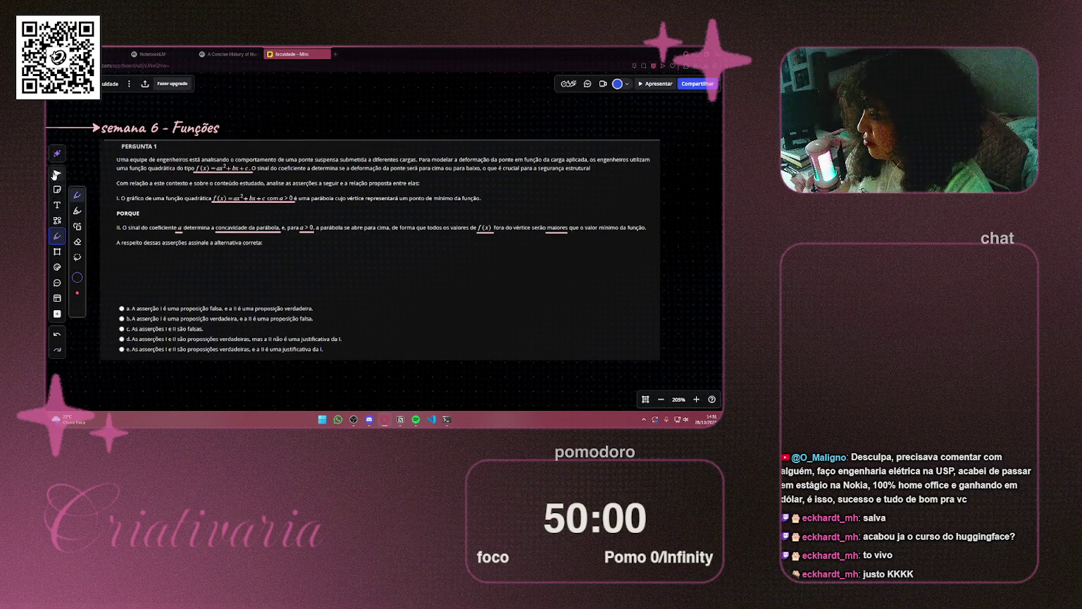
pyautogui.click(57, 236)
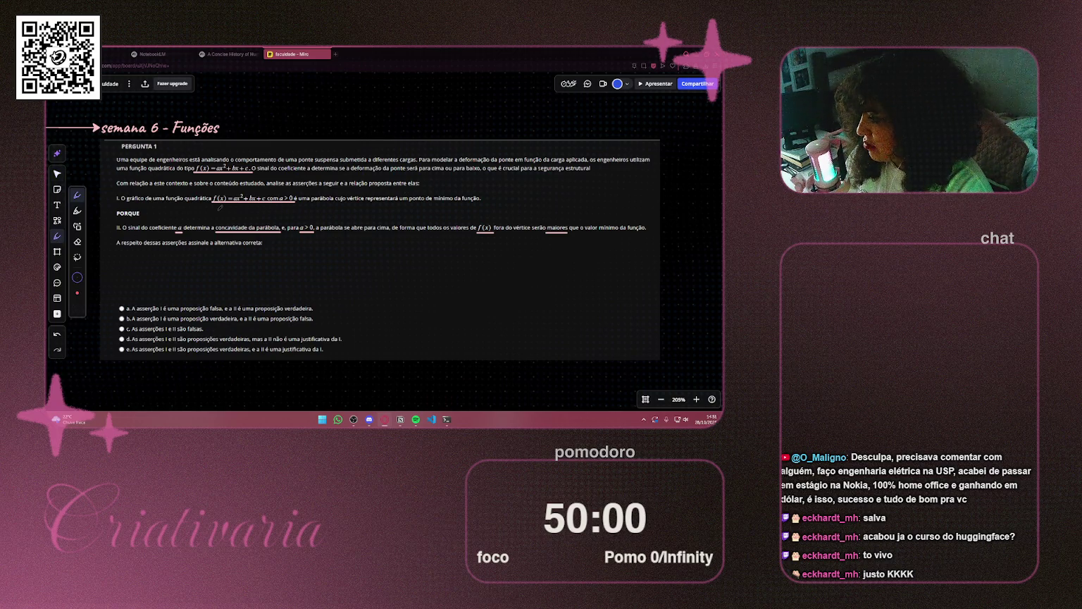
pyautogui.moveTo(267, 286); pyautogui.dragTo(264, 278)
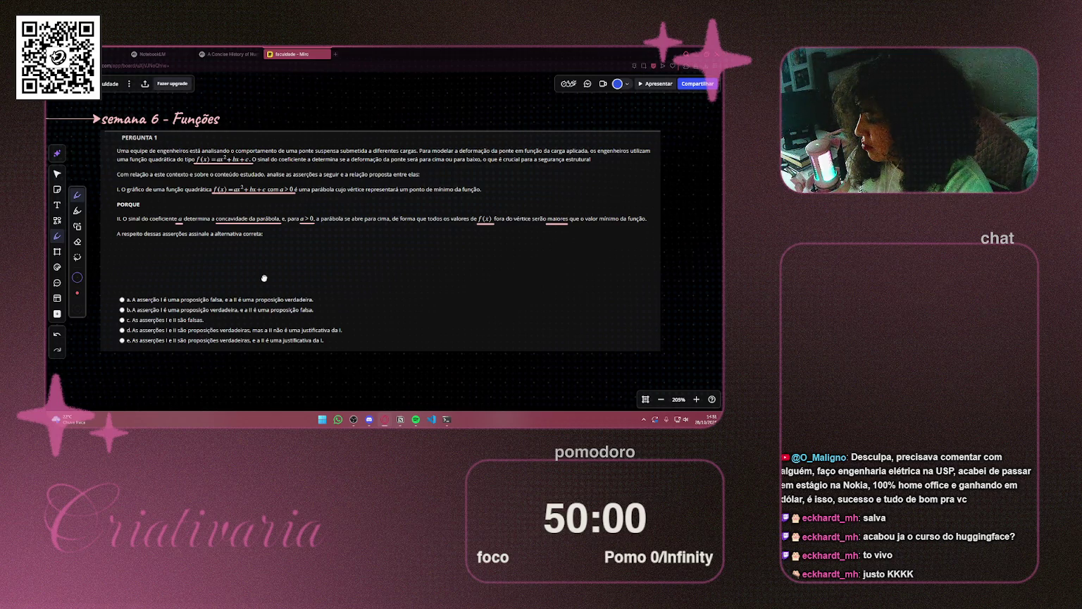
pyautogui.click(336, 54)
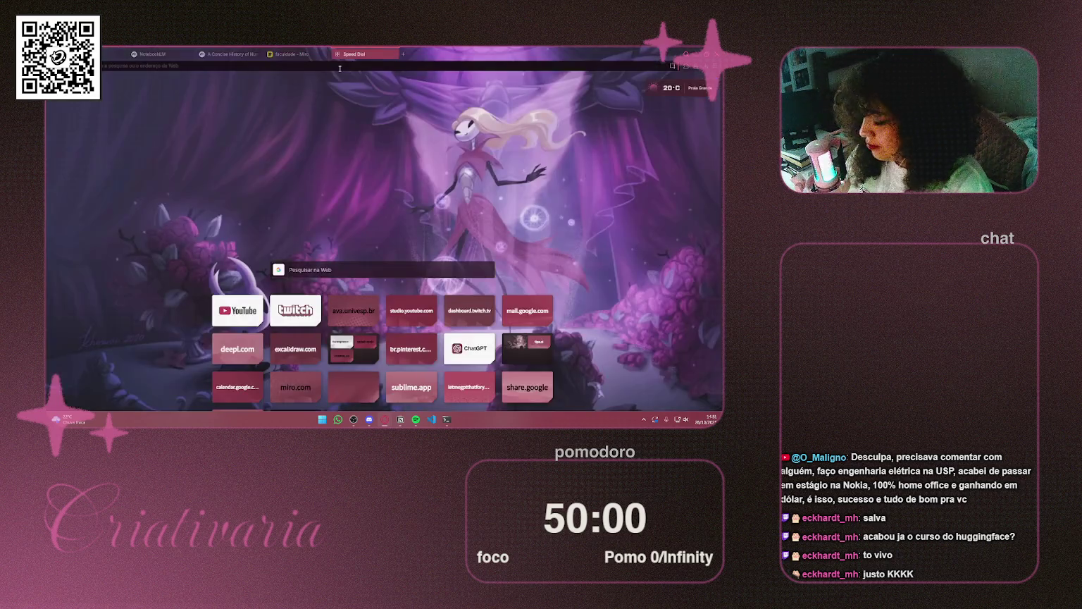
# Search Google for 'gráfico da função quadratica' and look over the results
pyautogui.write('co d')
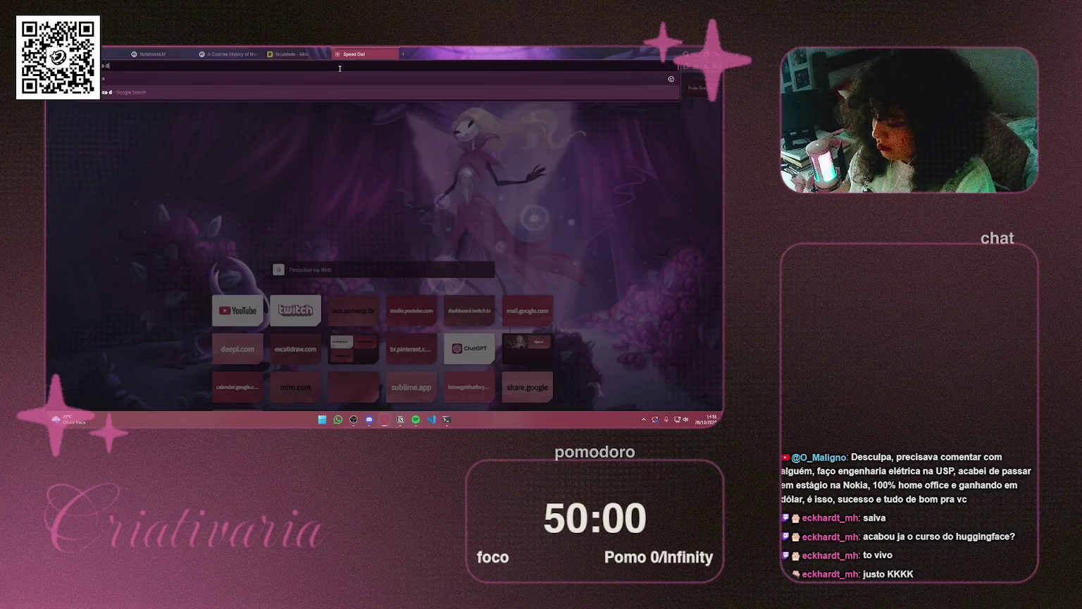
pyautogui.write('a fu')
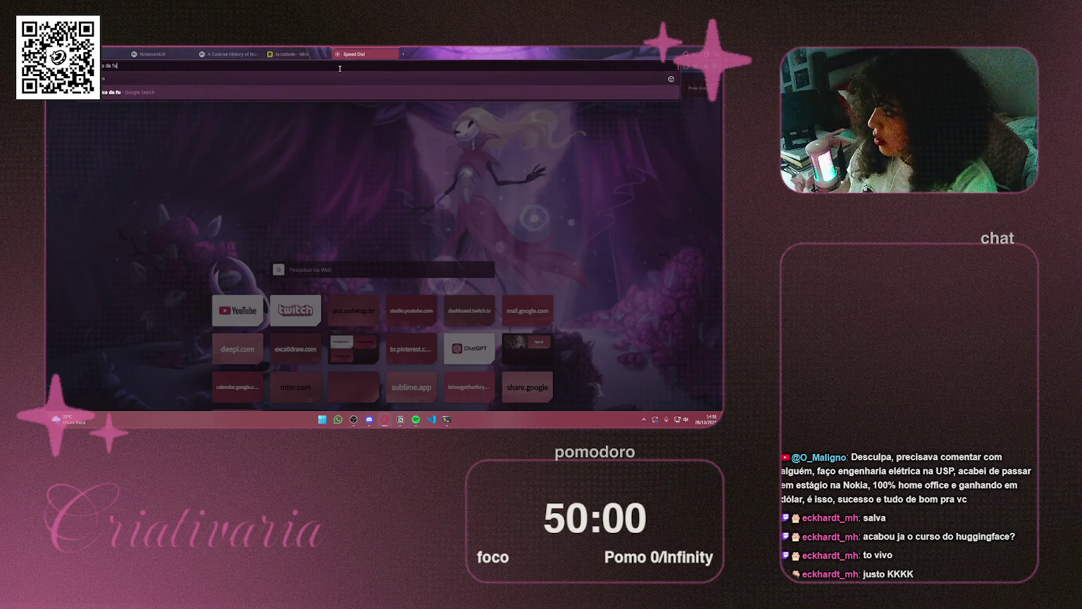
pyautogui.write('nção qua')
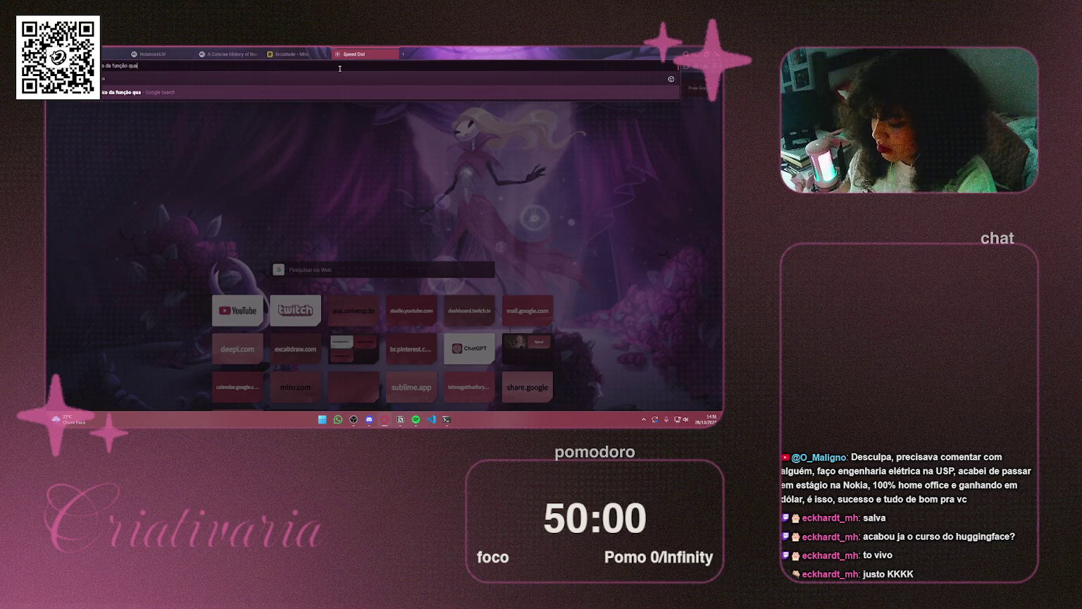
pyautogui.write('draticA')
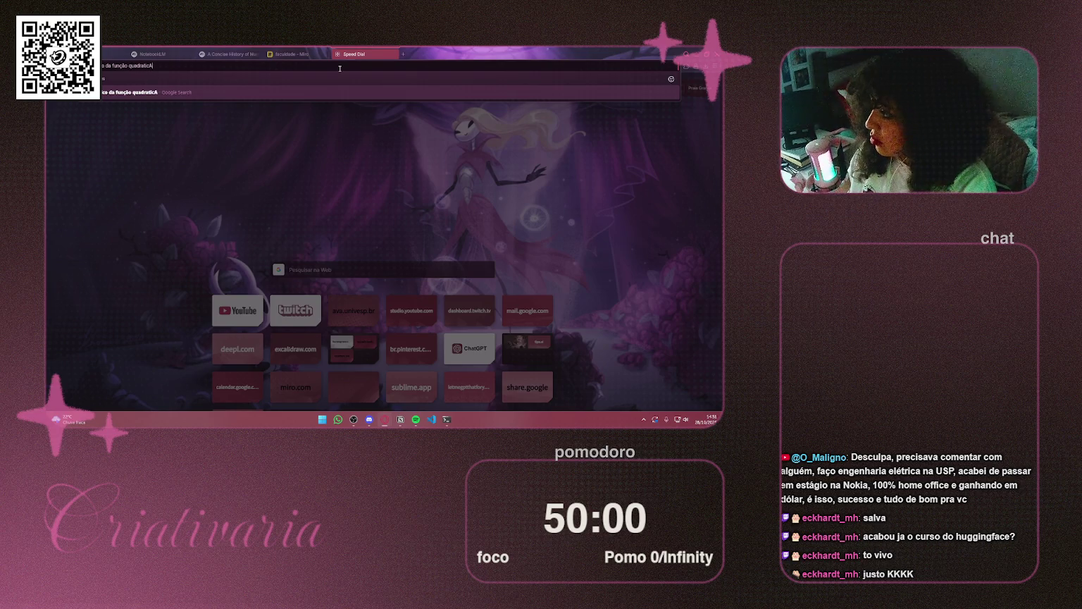
pyautogui.press('Return')
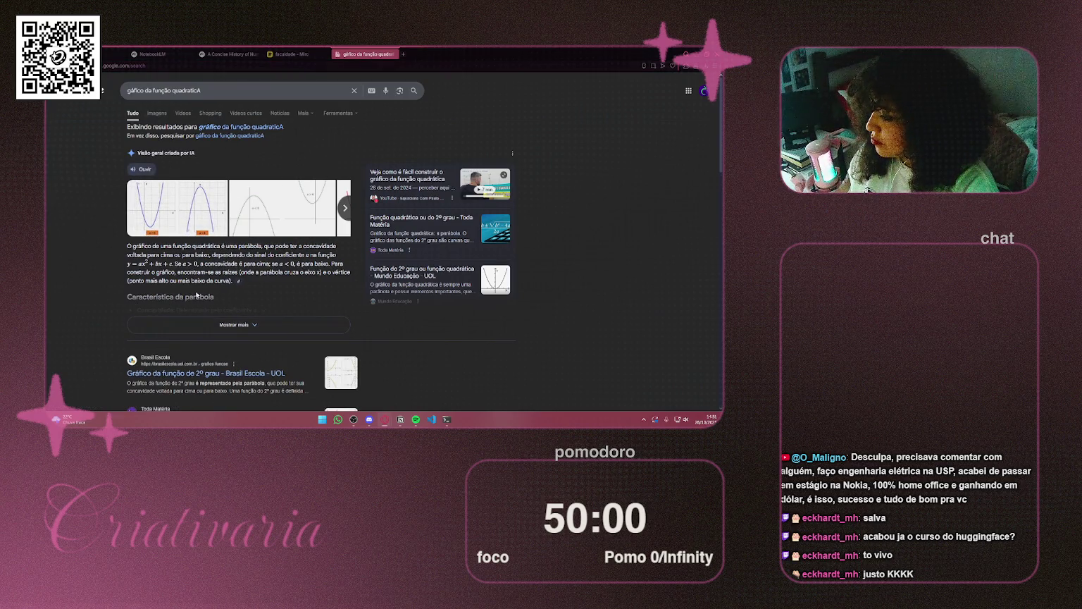
pyautogui.scroll(-3, 205, 293)
# Open the Brasil Escola parabola-graphs article and snip the area holding its graphs
pyautogui.click(226, 272)
pyautogui.scroll(-3, 229, 270)
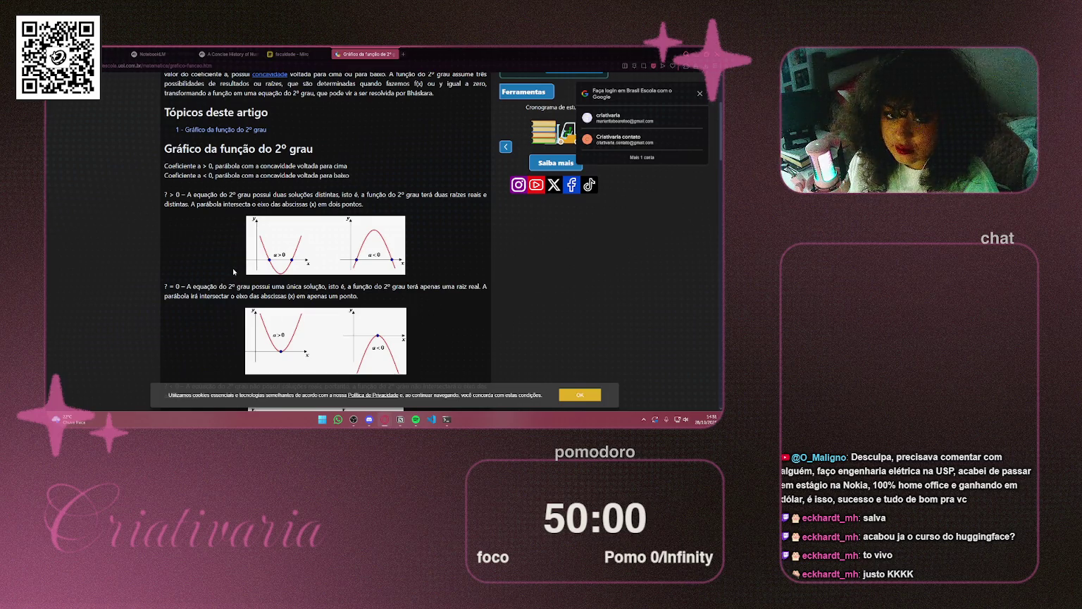
pyautogui.scroll(-4, 259, 268)
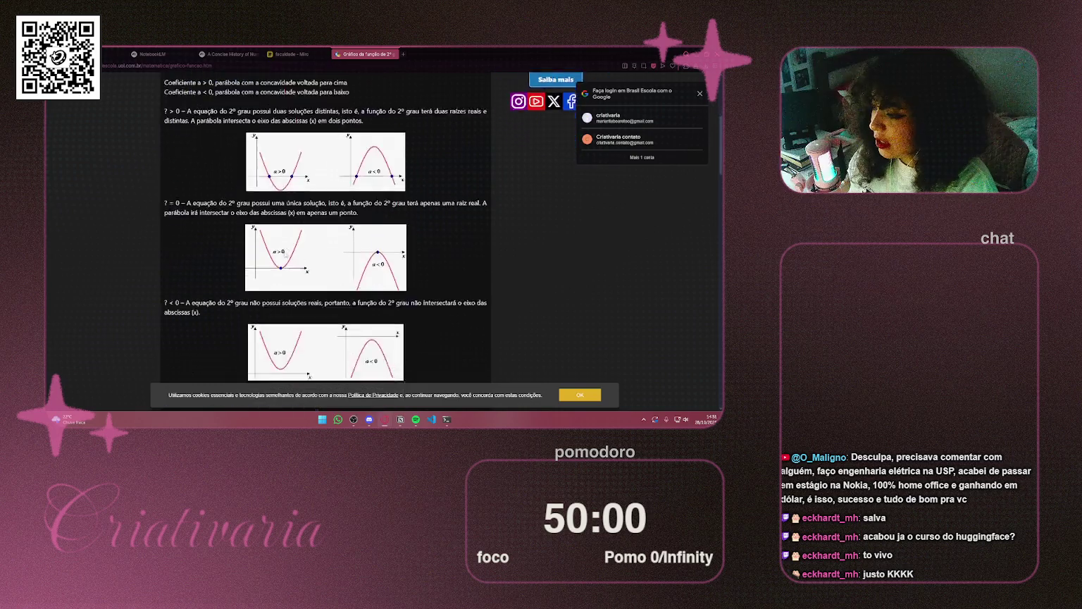
pyautogui.scroll(2, 567, 263)
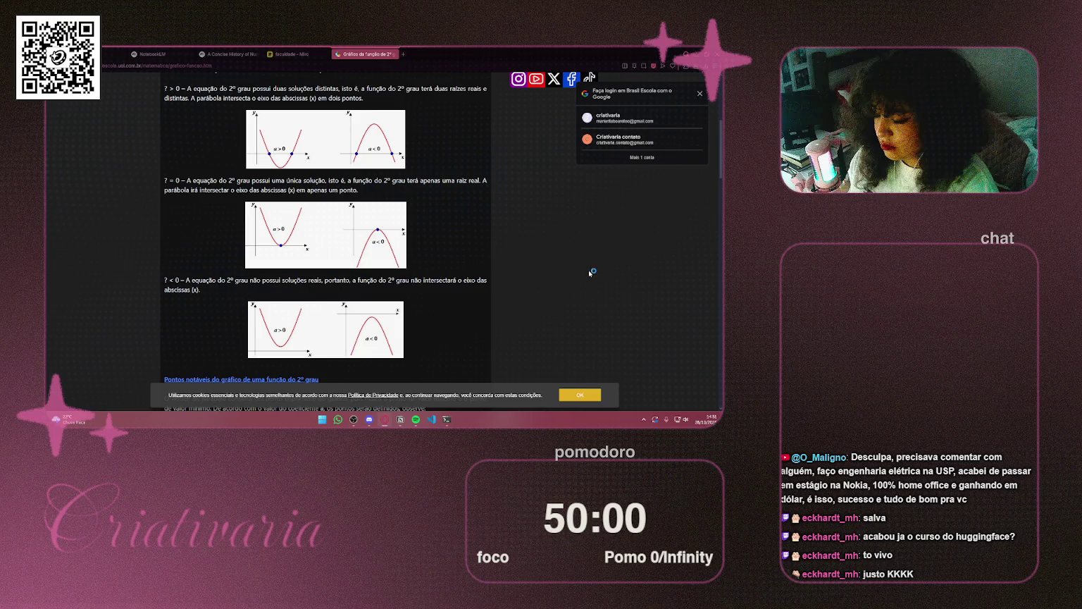
pyautogui.press('super+shift+s')
pyautogui.moveTo(151, 81)
pyautogui.mouseDown()
pyautogui.moveTo(560, 395)
pyautogui.moveTo(502, 373)
pyautogui.mouseUp()
pyautogui.click(212, 55)
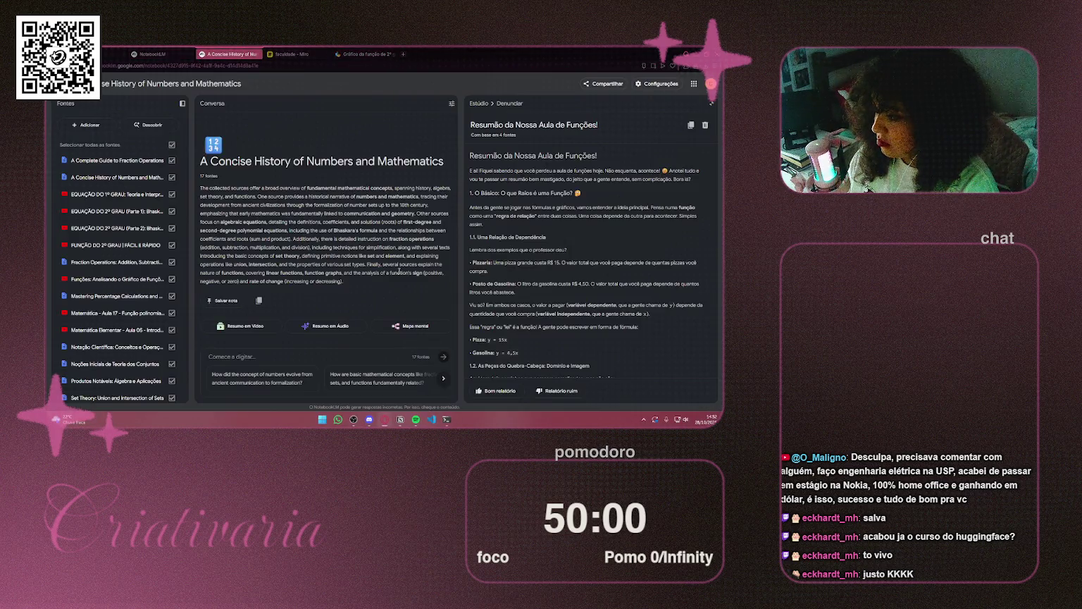
# Paste the parabola graphs snip onto the faculdade board and shrink it
pyautogui.click(290, 55)
pyautogui.hotkey('ctrl', 'v')
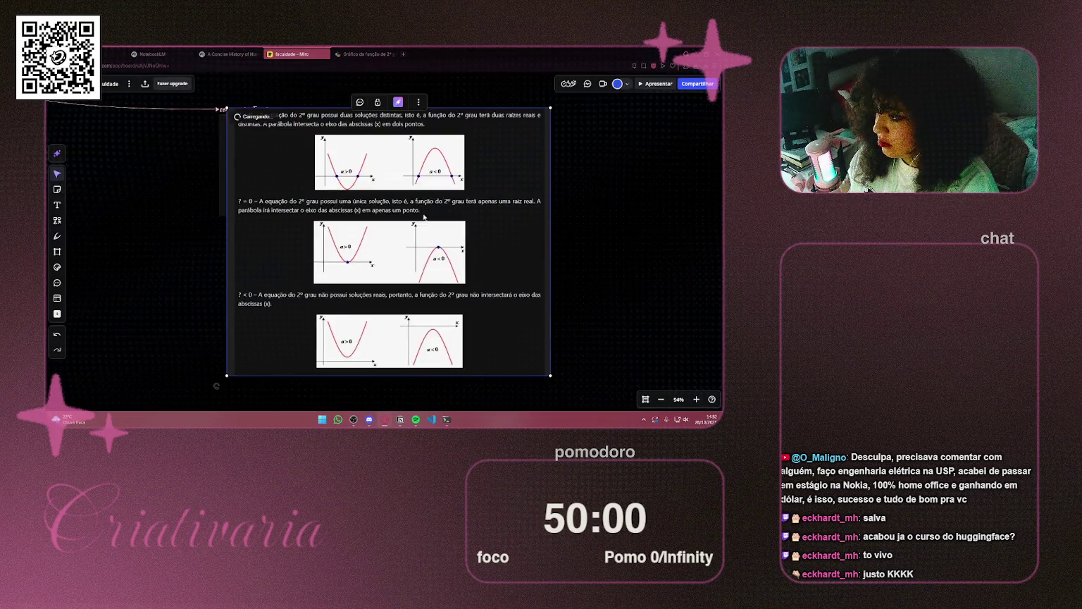
pyautogui.moveTo(553, 110)
pyautogui.mouseDown()
pyautogui.moveTo(289, 324)
pyautogui.moveTo(361, 264)
pyautogui.mouseUp()
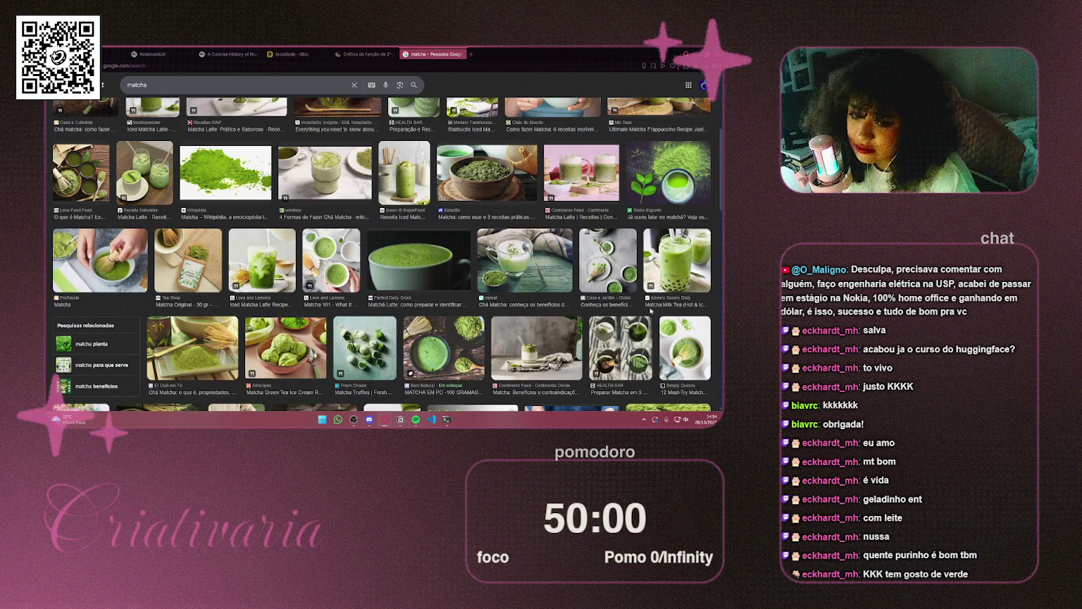
# Scroll the matcha image results, close that tab, and pan the board toward the quiz question
pyautogui.scroll(-3, 698, 312)
pyautogui.scroll(-1, 710, 309)
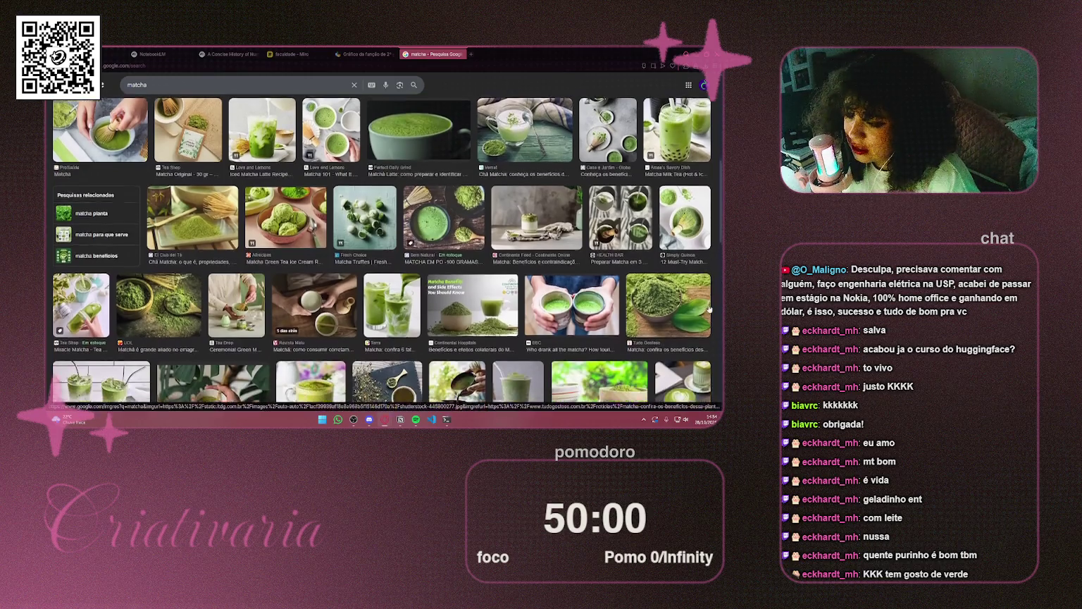
pyautogui.scroll(-1, 709, 309)
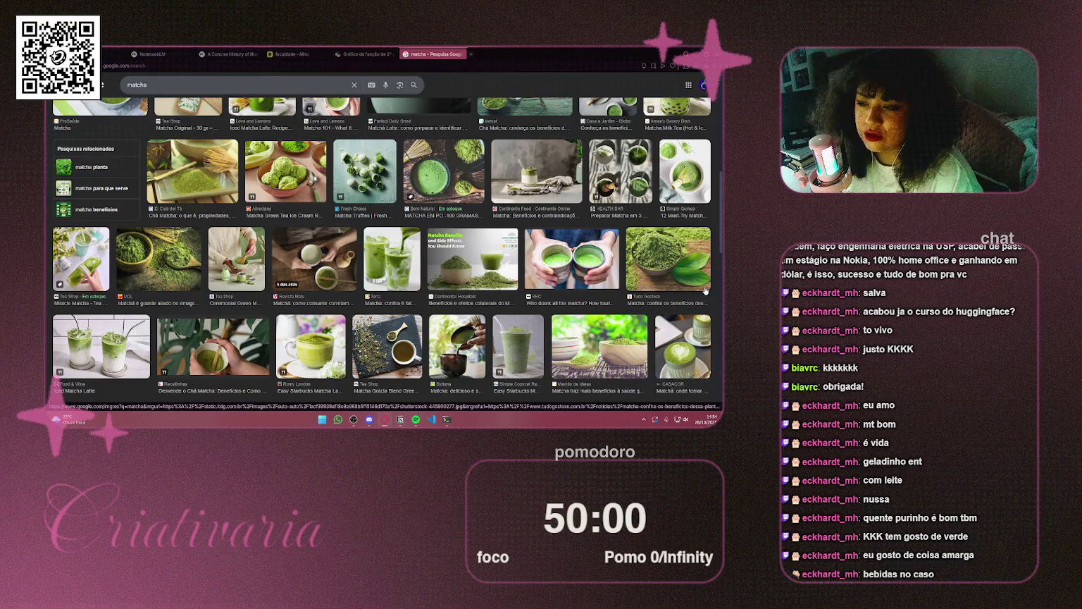
pyautogui.scroll(-3, 708, 317)
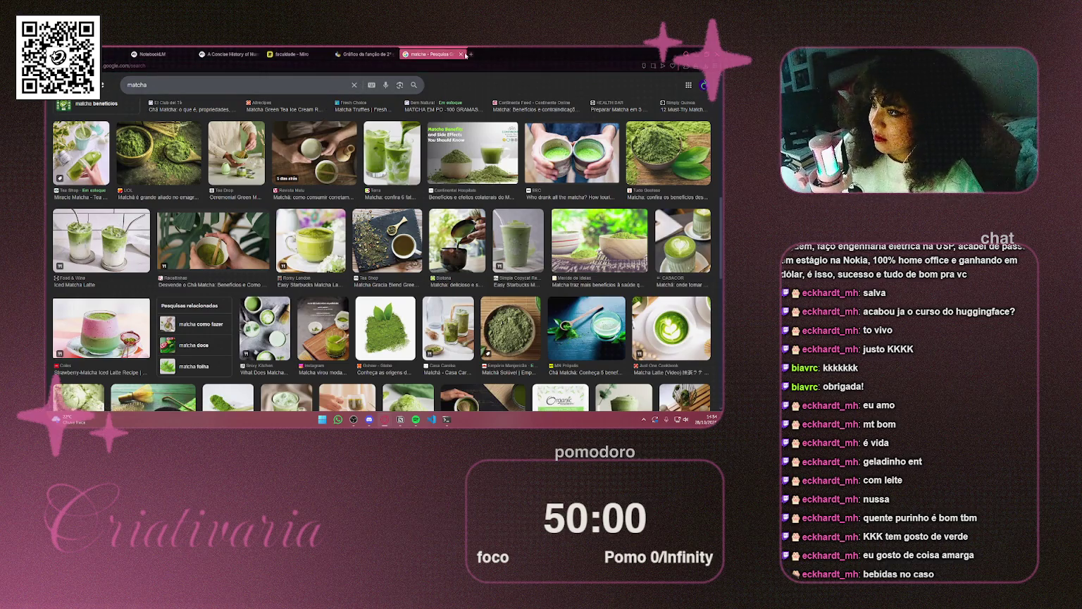
pyautogui.click(461, 54)
pyautogui.scroll(-2, 341, 199)
pyautogui.moveTo(342, 199); pyautogui.dragTo(352, 142)
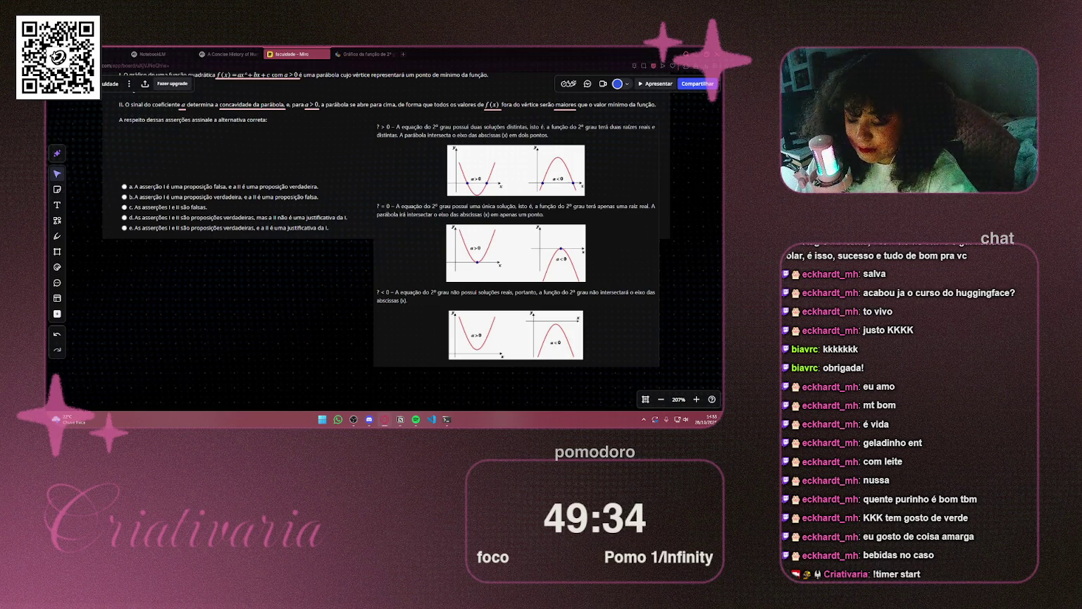
# Move the parabola graphs image right and down and enlarge it beside Pergunta 1's options
pyautogui.scroll(3, 211, 260)
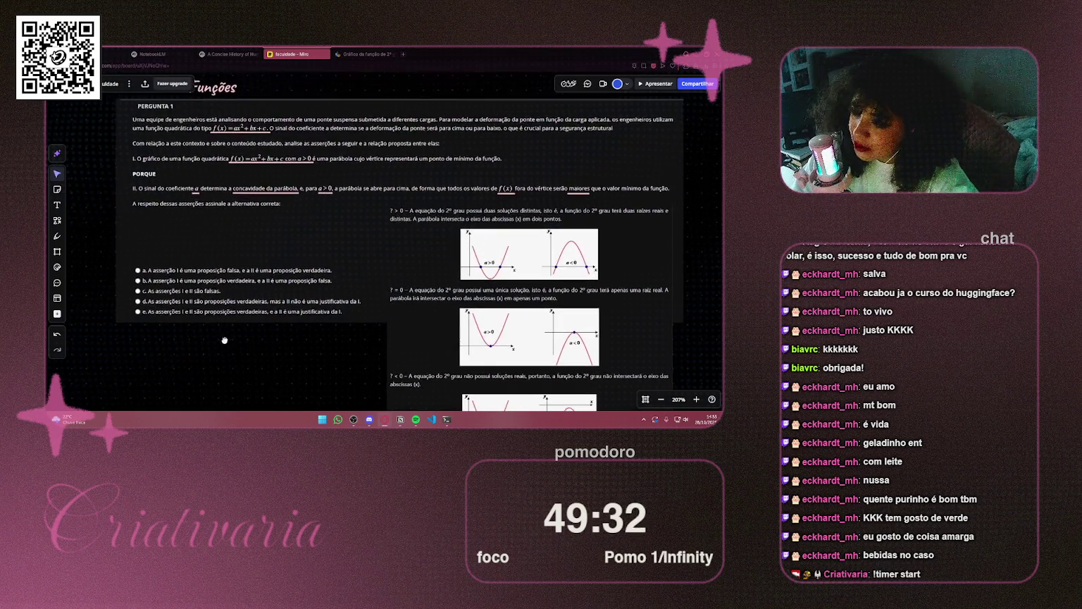
pyautogui.click(326, 183)
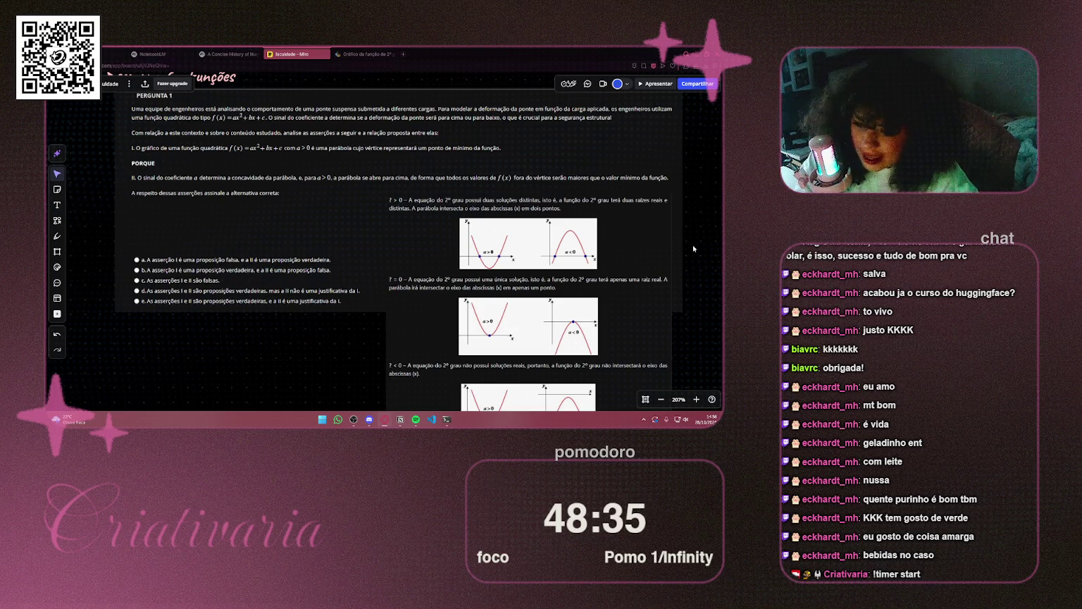
pyautogui.moveTo(557, 249); pyautogui.dragTo(579, 261)
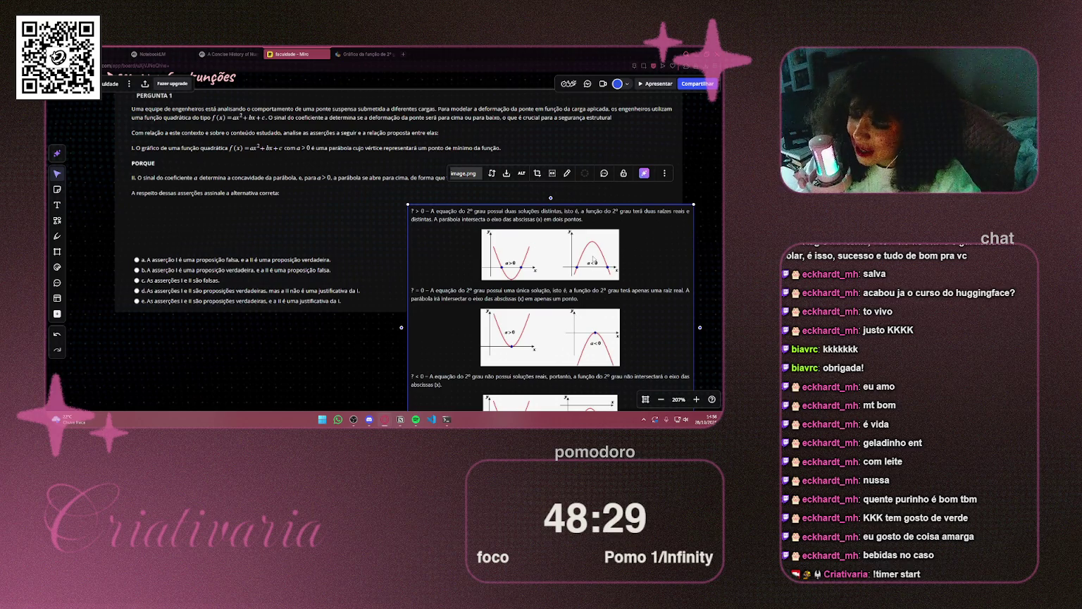
pyautogui.moveTo(409, 205); pyautogui.dragTo(387, 185)
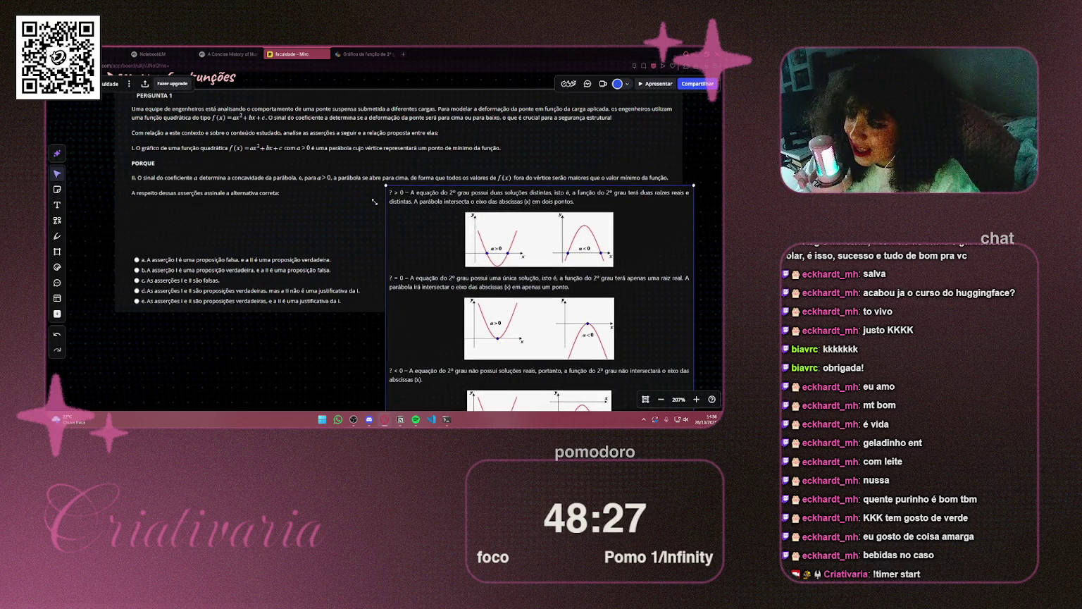
pyautogui.click(719, 247)
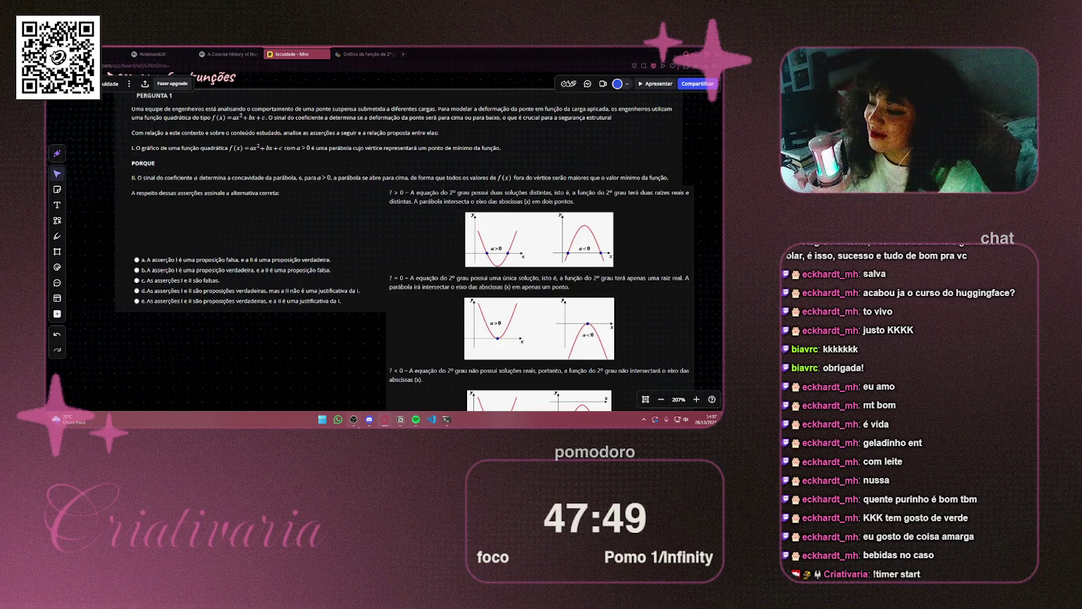
# Reselect the graphs image, then switch to the Pen tool for freehand drawing
pyautogui.moveTo(354, 419)
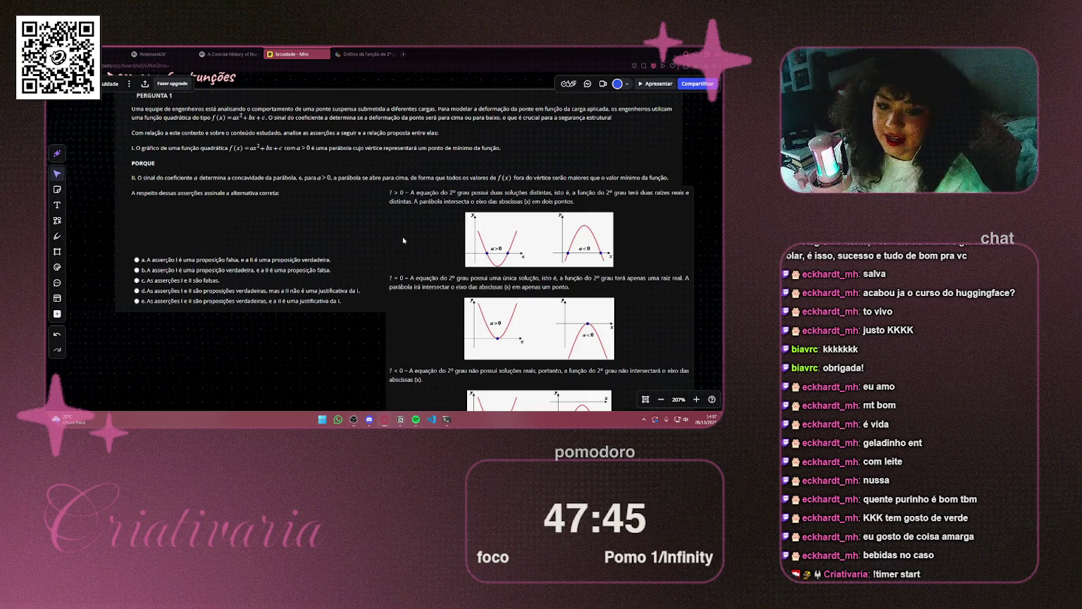
pyautogui.scroll(-3, 402, 239)
pyautogui.moveTo(447, 176)
pyautogui.mouseDown()
pyautogui.moveTo(510, 208)
pyautogui.moveTo(484, 172)
pyautogui.mouseUp()
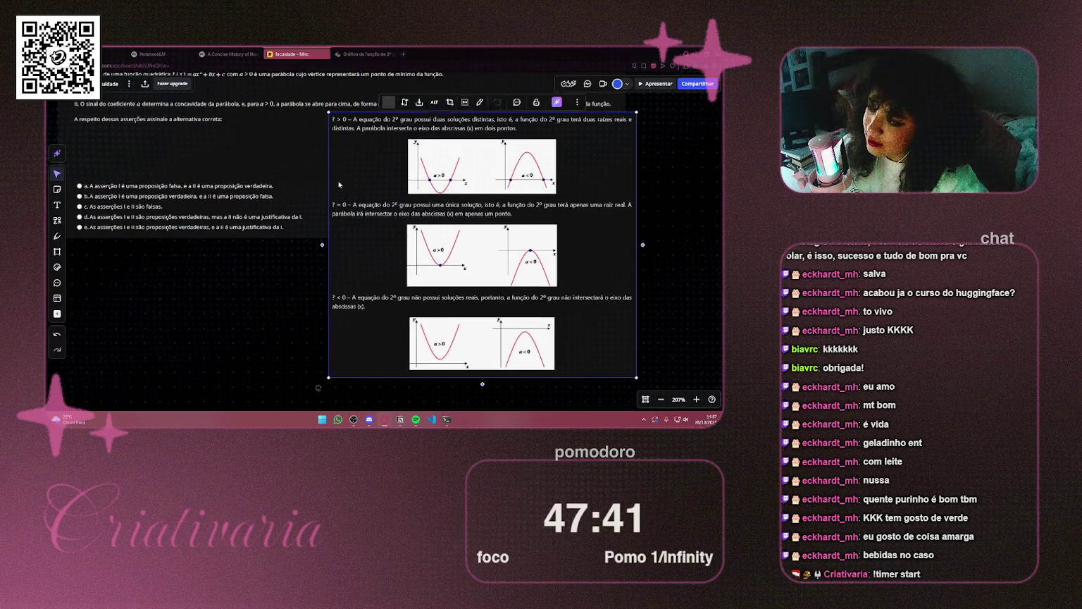
pyautogui.scroll(5, 180, 155)
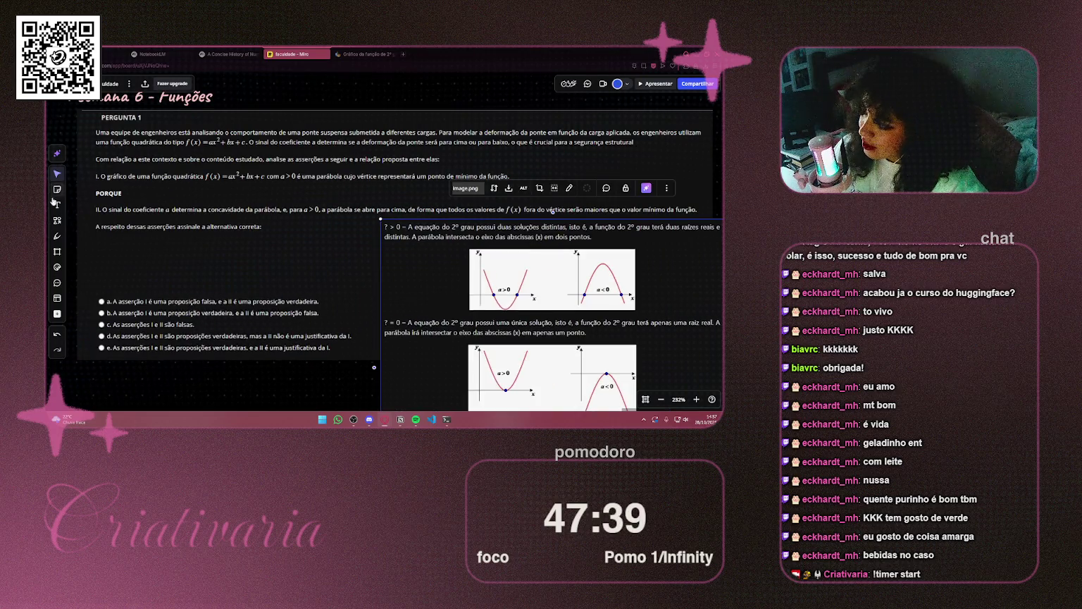
pyautogui.click(58, 237)
pyautogui.scroll(1, 164, 238)
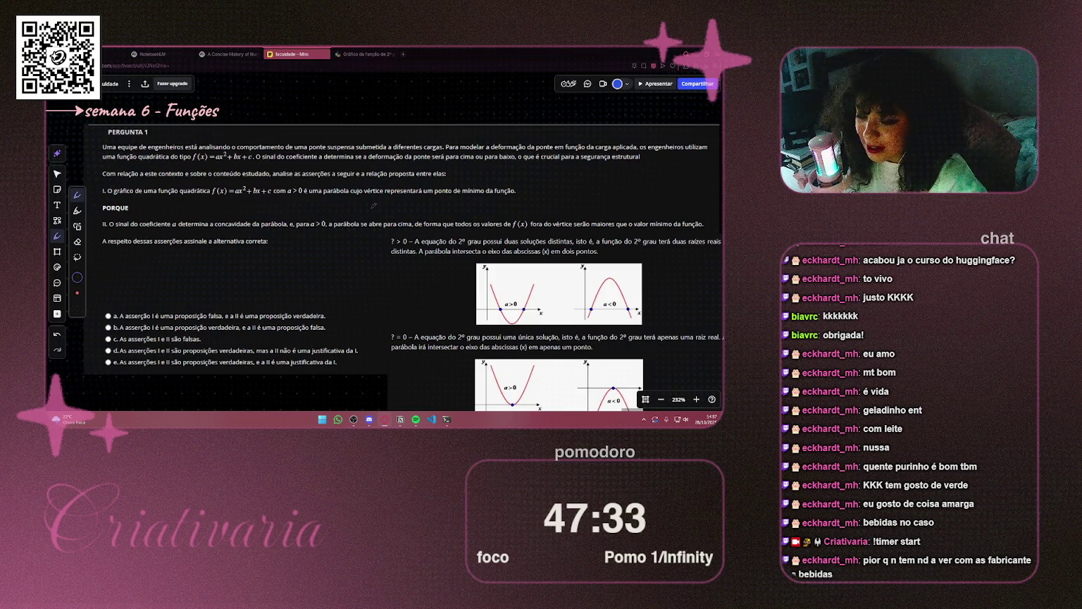
pyautogui.scroll(-2, 356, 214)
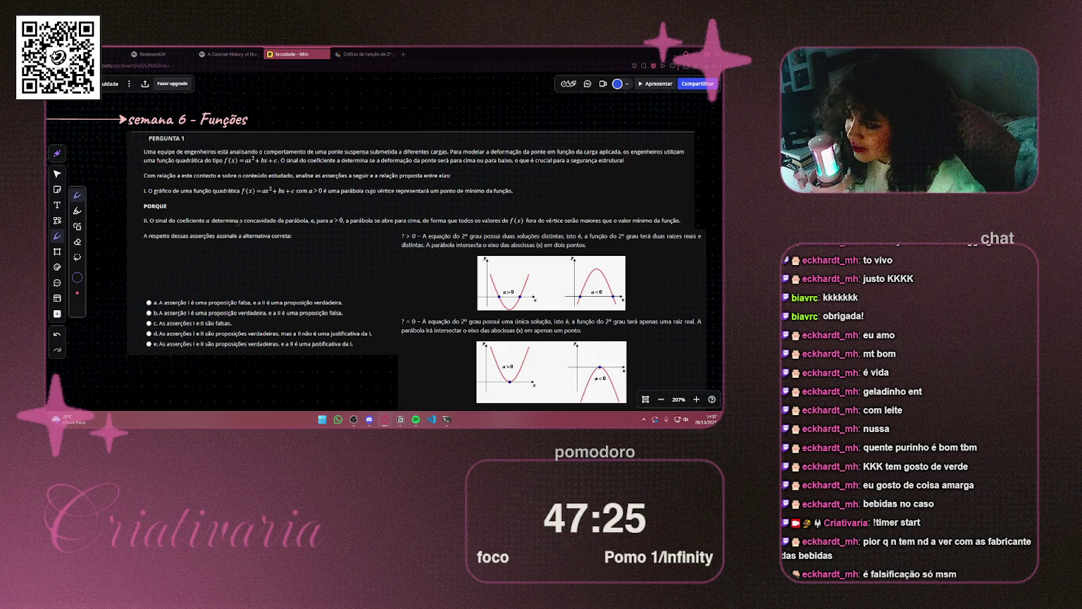
pyautogui.scroll(1, 235, 237)
pyautogui.scroll(-1, 235, 233)
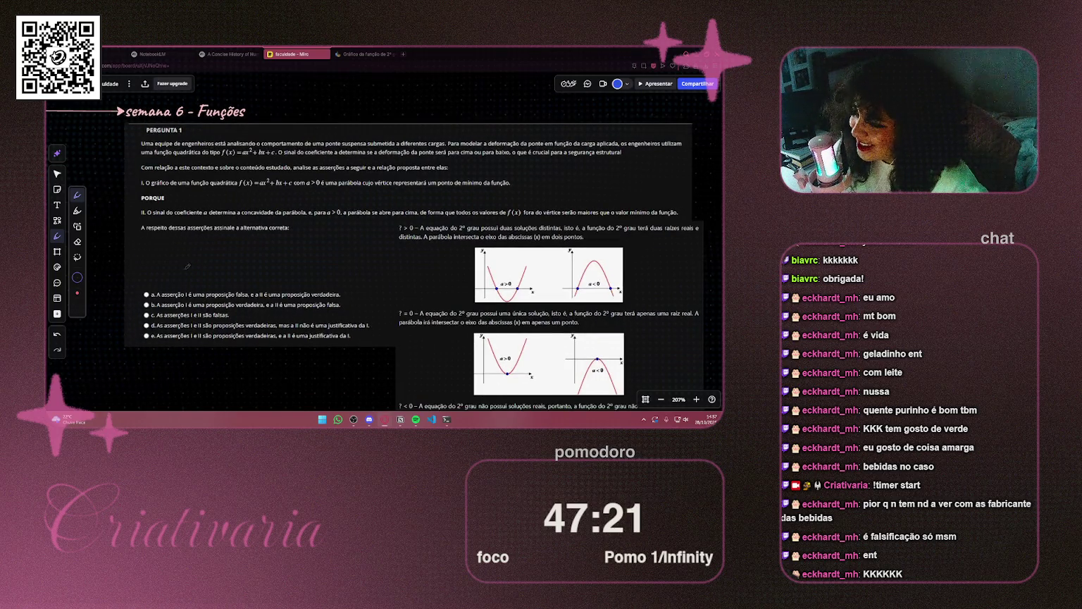
pyautogui.hscroll(1, 178, 254)
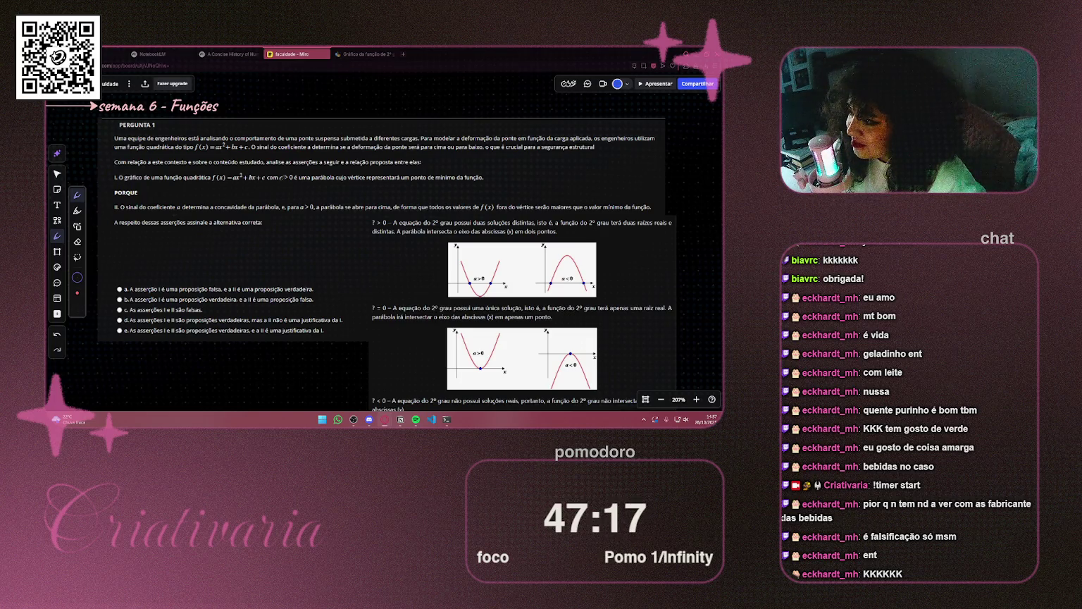
pyautogui.hscroll(2, 360, 248)
pyautogui.scroll(-1, 360, 248)
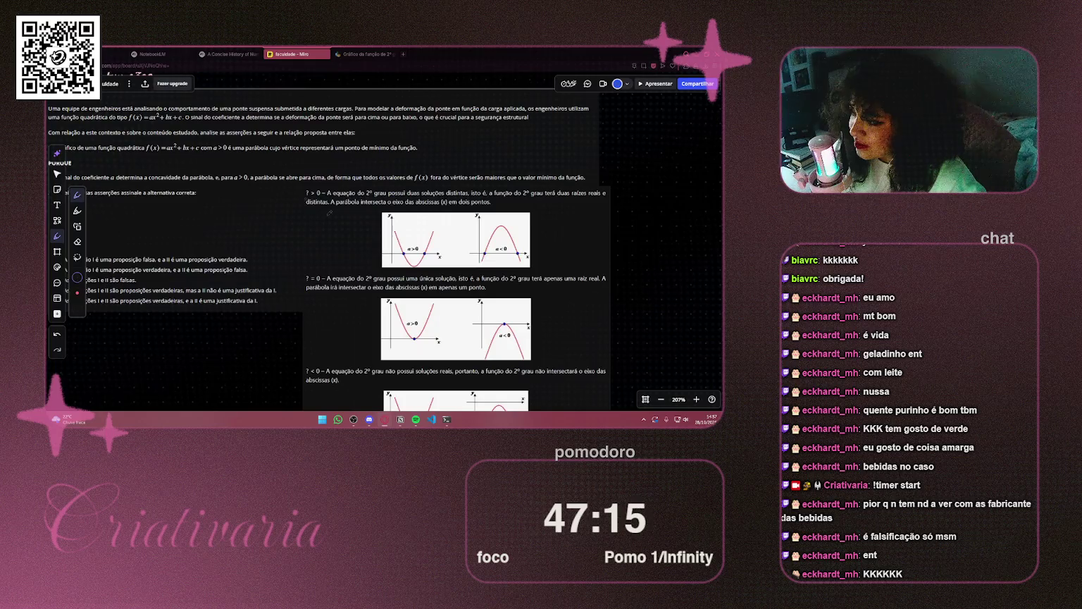
pyautogui.moveTo(361, 248); pyautogui.dragTo(405, 245)
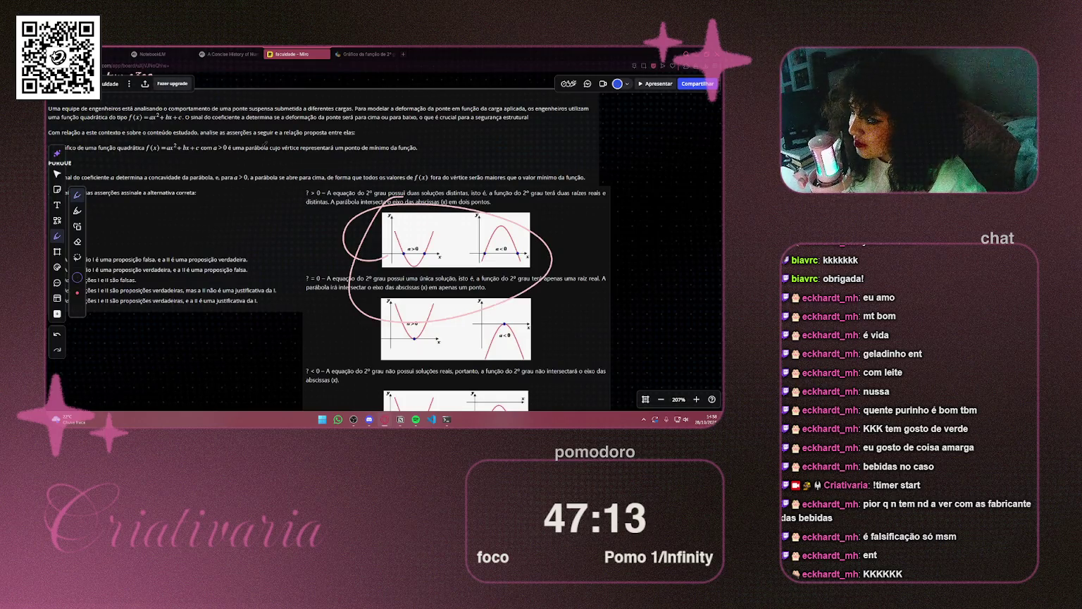
pyautogui.hotkey('ctrl', 'z')
pyautogui.moveTo(282, 152); pyautogui.dragTo(300, 152)
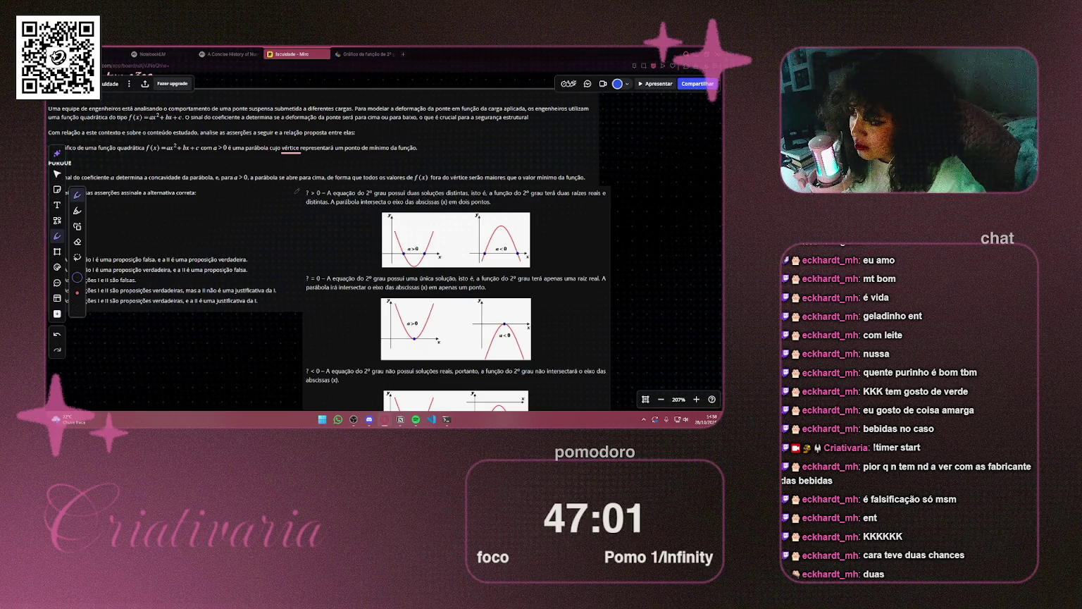
pyautogui.moveTo(678, 260); pyautogui.dragTo(670, 164)
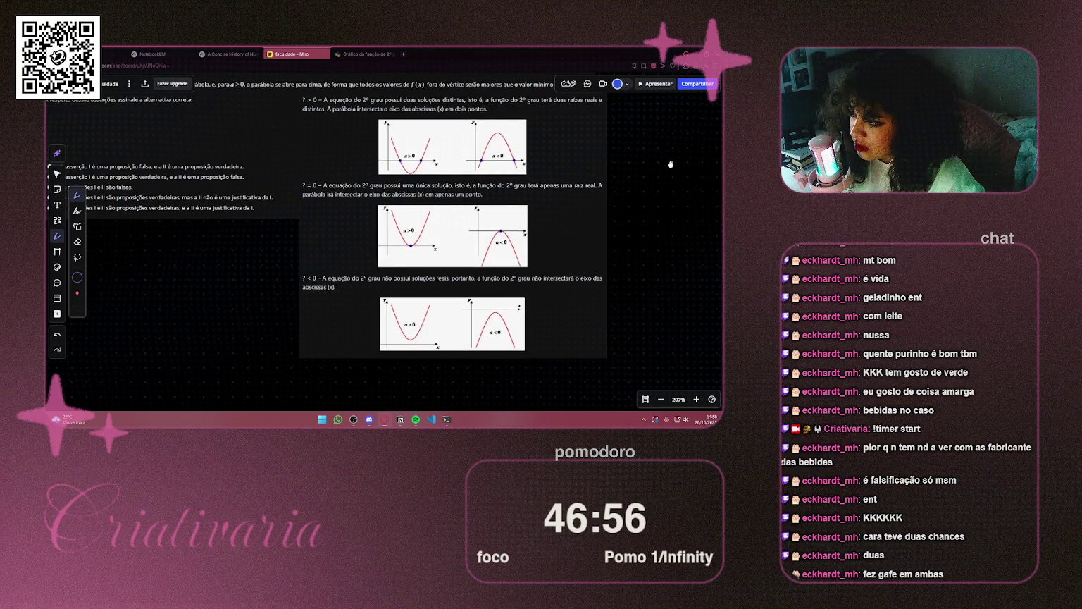
pyautogui.scroll(3, 670, 164)
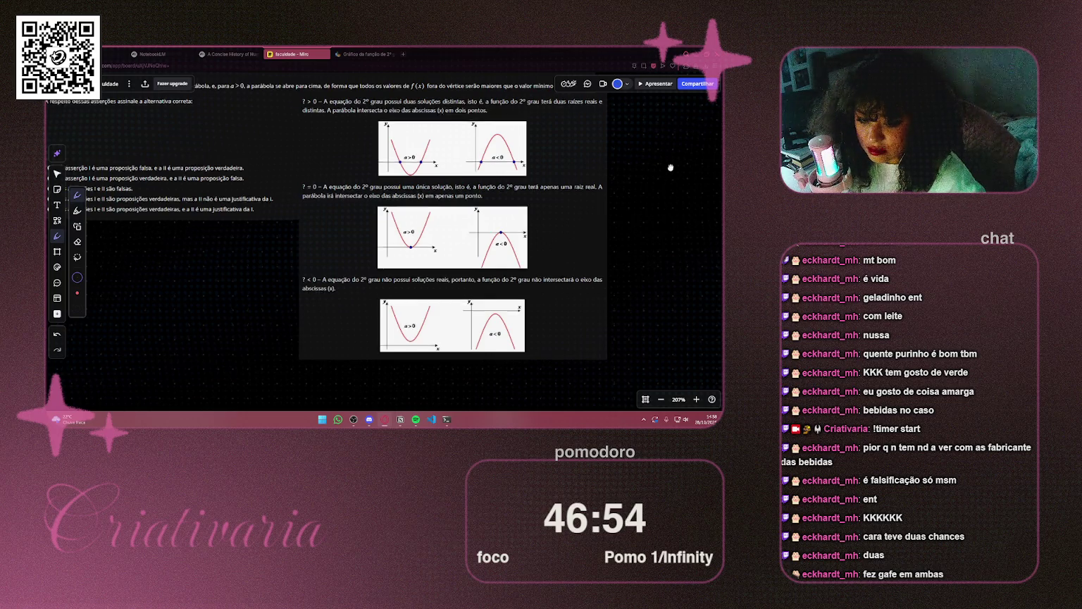
pyautogui.hscroll(-3, 670, 164)
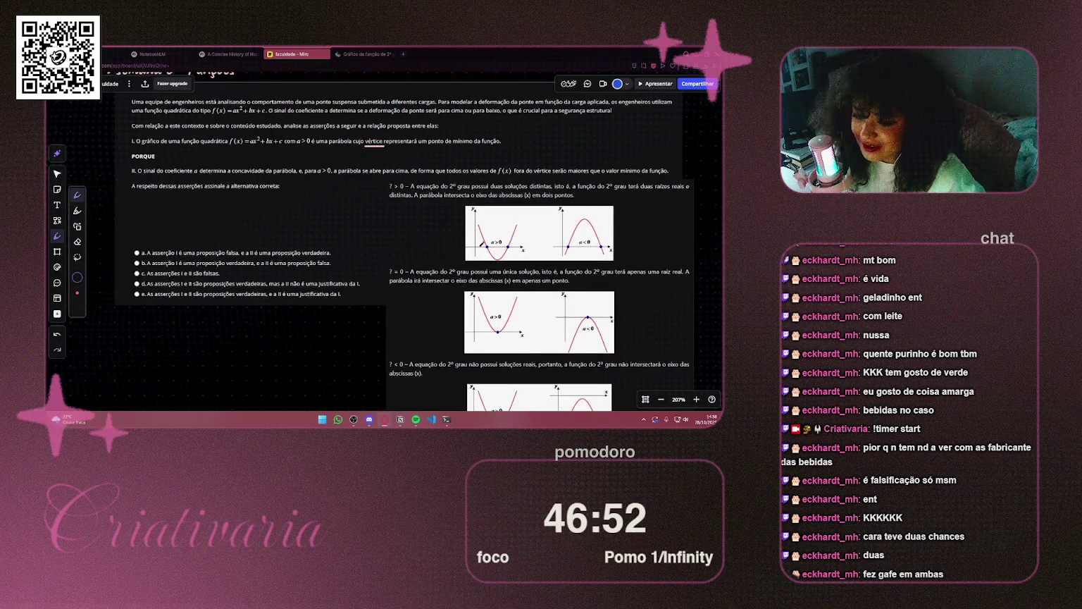
pyautogui.hotkey('ctrl', 'z')
pyautogui.scroll(2, 374, 239)
pyautogui.hscroll(1, 374, 240)
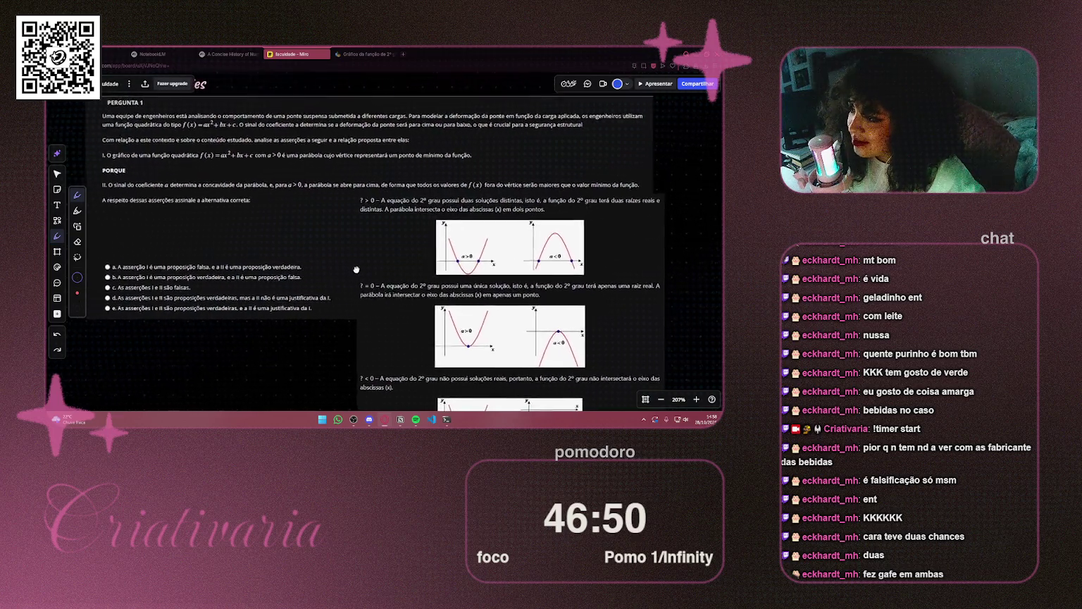
pyautogui.scroll(-2, 366, 279)
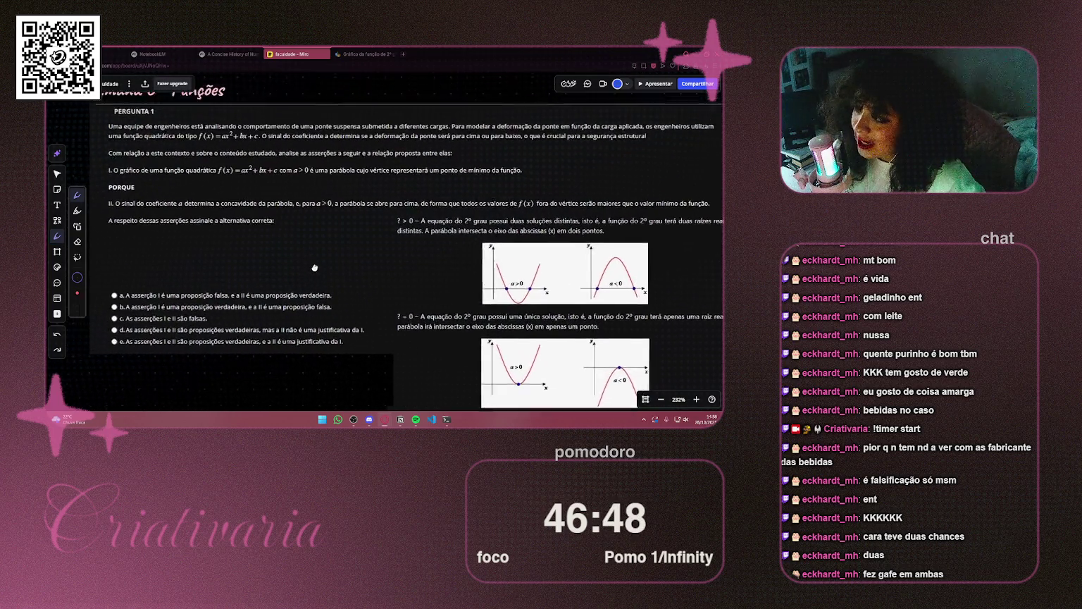
pyautogui.scroll(2, 317, 271)
pyautogui.scroll(-2, 302, 236)
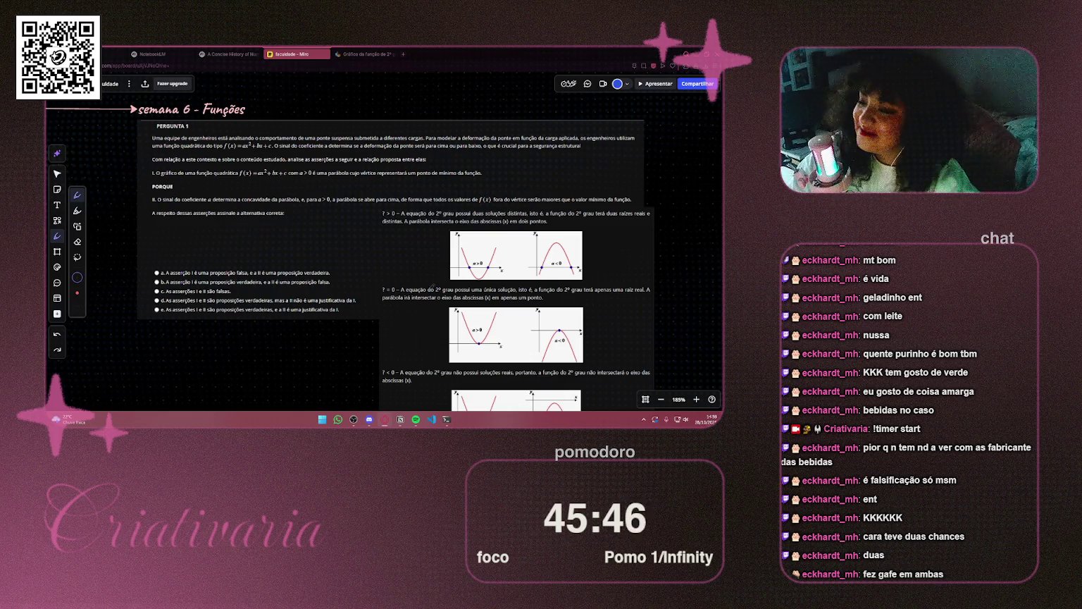
# Underline 'uma raiz real' in the single-solution explanation after undoing a misplaced first underline
pyautogui.moveTo(164, 185)
pyautogui.mouseDown()
pyautogui.moveTo(169, 195)
pyautogui.moveTo(125, 183)
pyautogui.mouseUp()
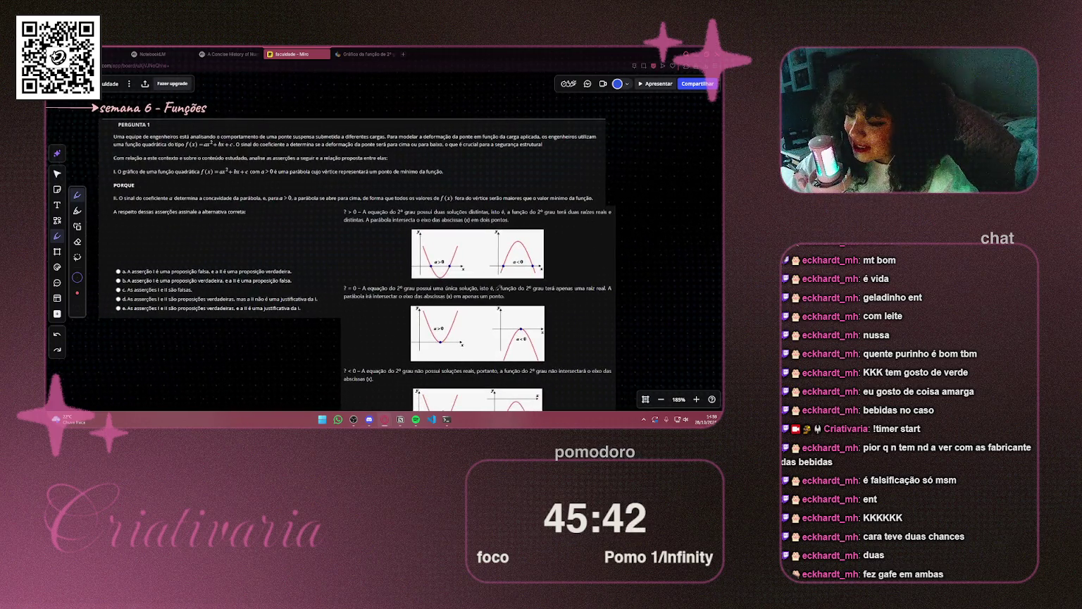
pyautogui.scroll(-1, 427, 291)
pyautogui.scroll(-1, 268, 220)
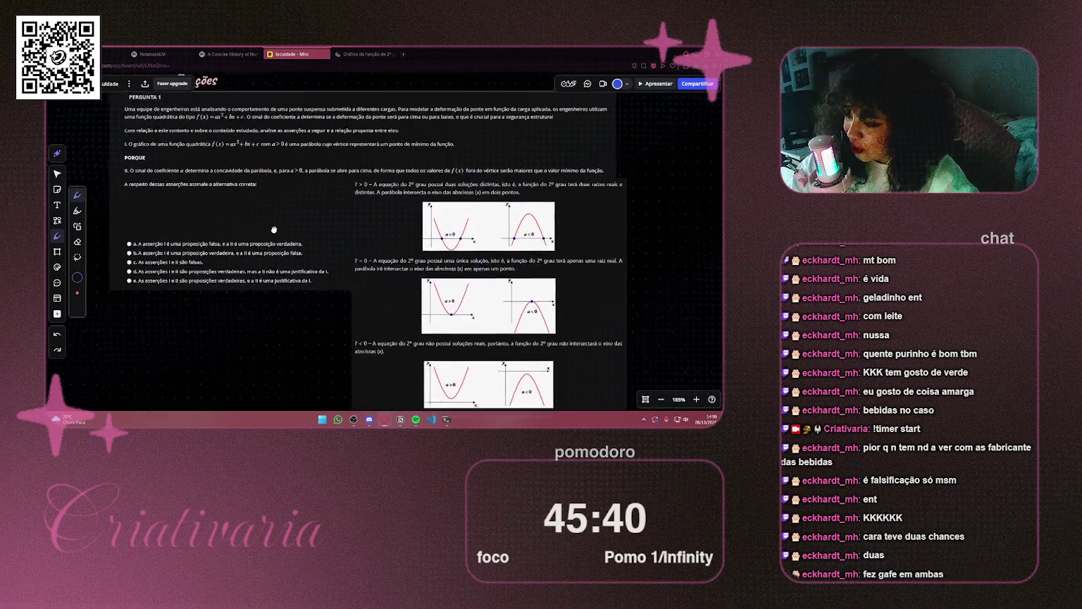
pyautogui.moveTo(267, 220); pyautogui.dragTo(273, 249)
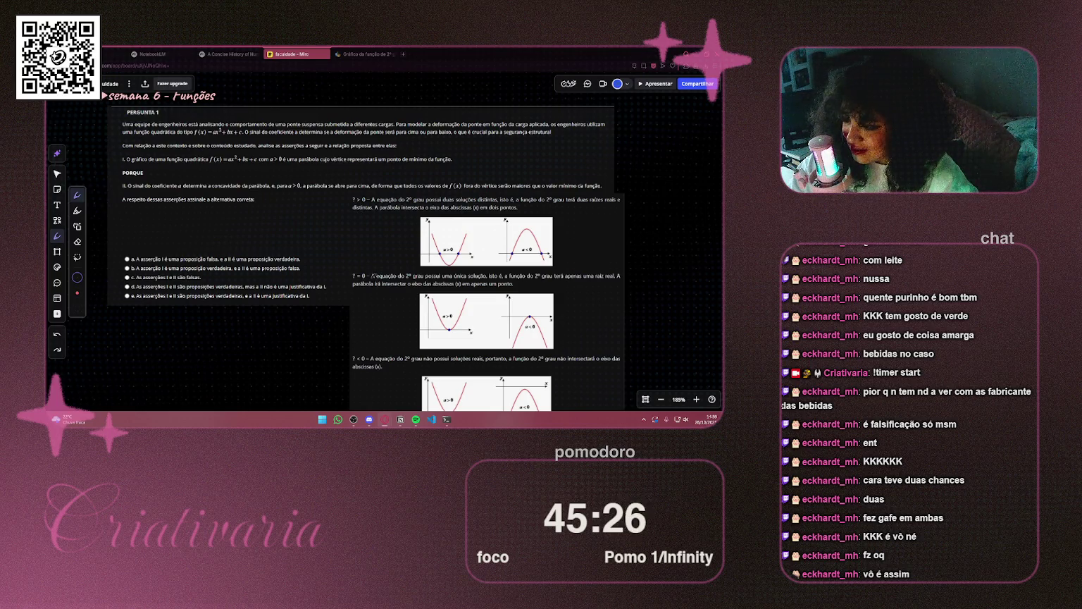
pyautogui.moveTo(368, 279); pyautogui.dragTo(504, 279)
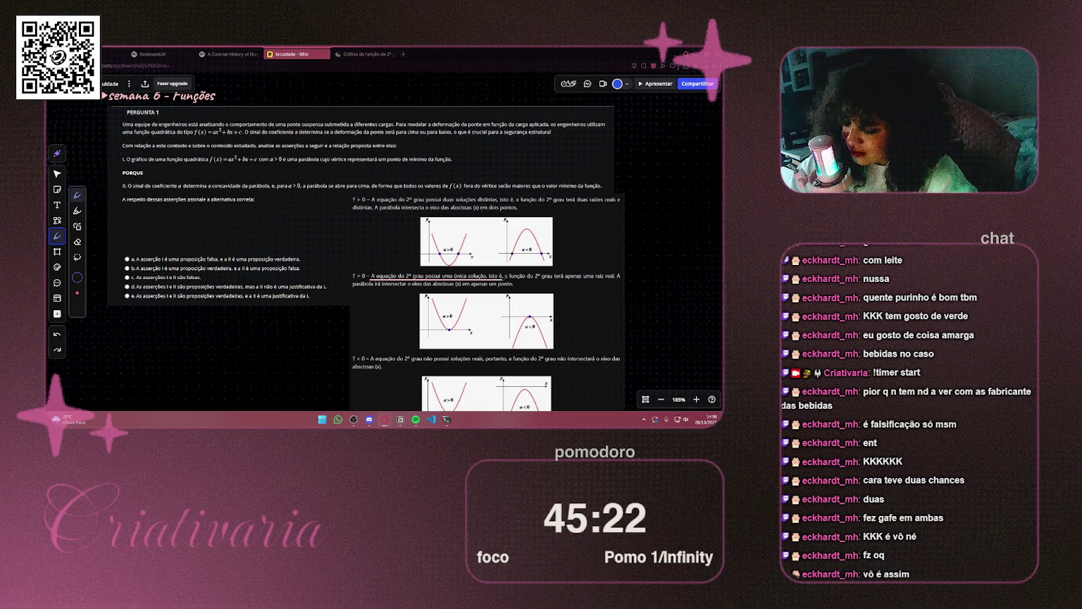
pyautogui.hotkey('ctrl', 'z')
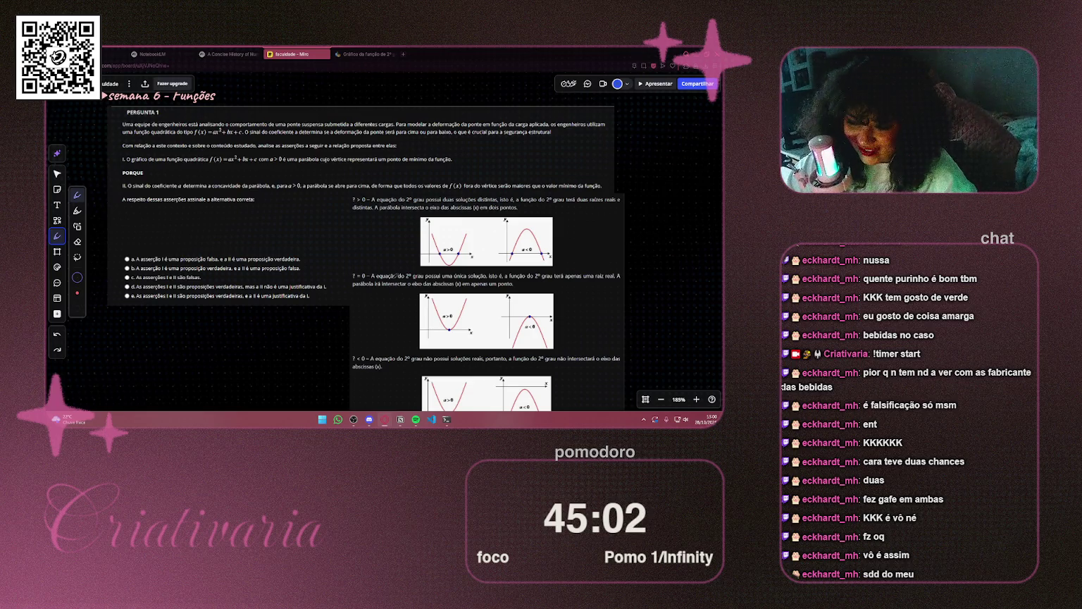
pyautogui.moveTo(333, 215); pyautogui.dragTo(354, 219)
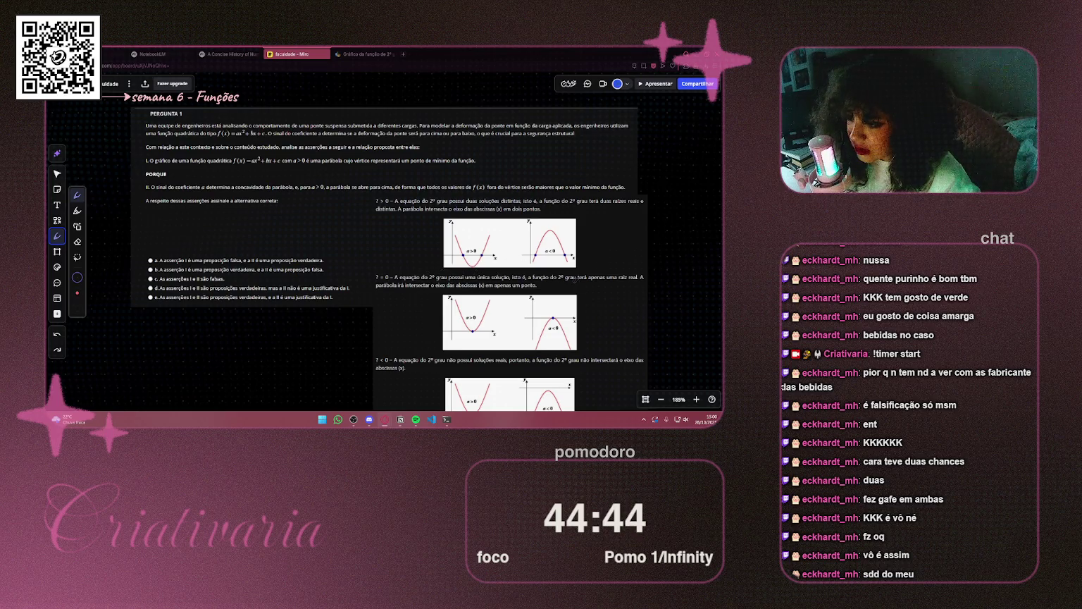
pyautogui.moveTo(607, 282); pyautogui.dragTo(638, 280)
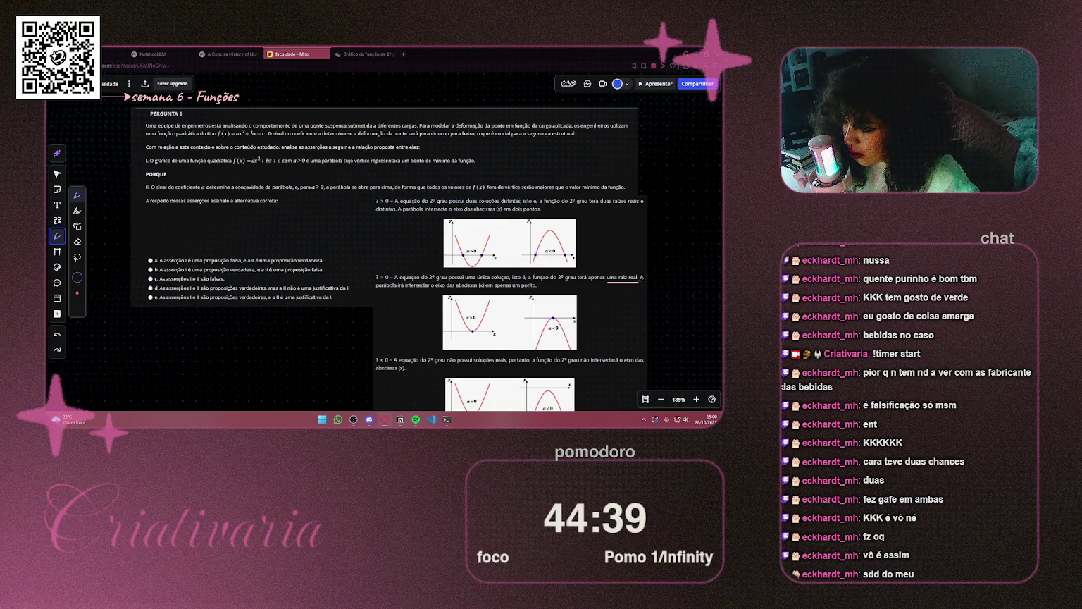
pyautogui.hotkey('ctrl', 'Tab')
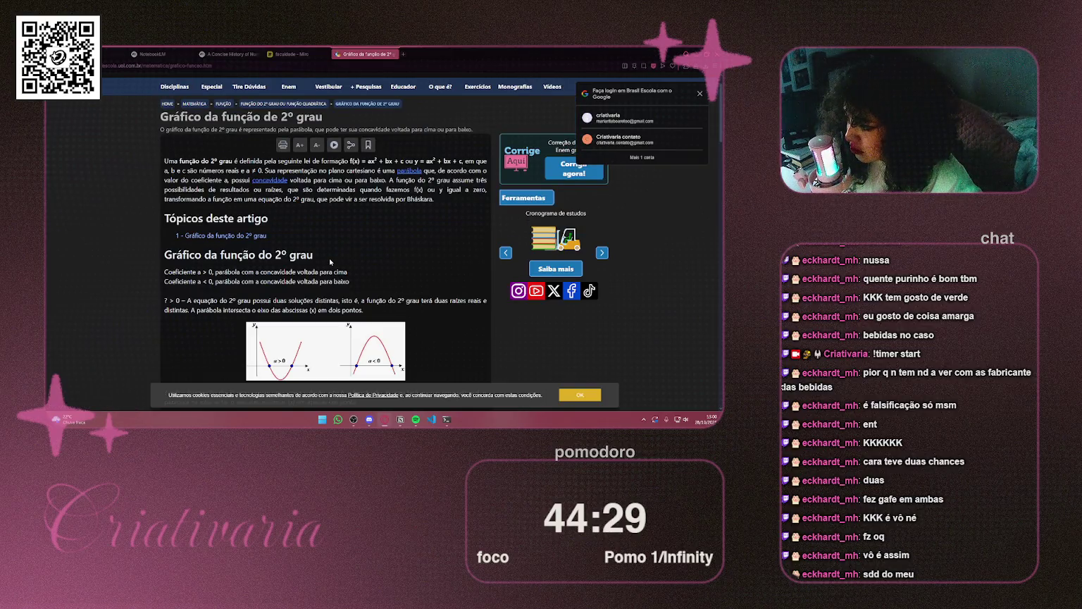
# Select the concavity and two-roots passages and view the two-root parabola graph image
pyautogui.scroll(-3, 329, 261)
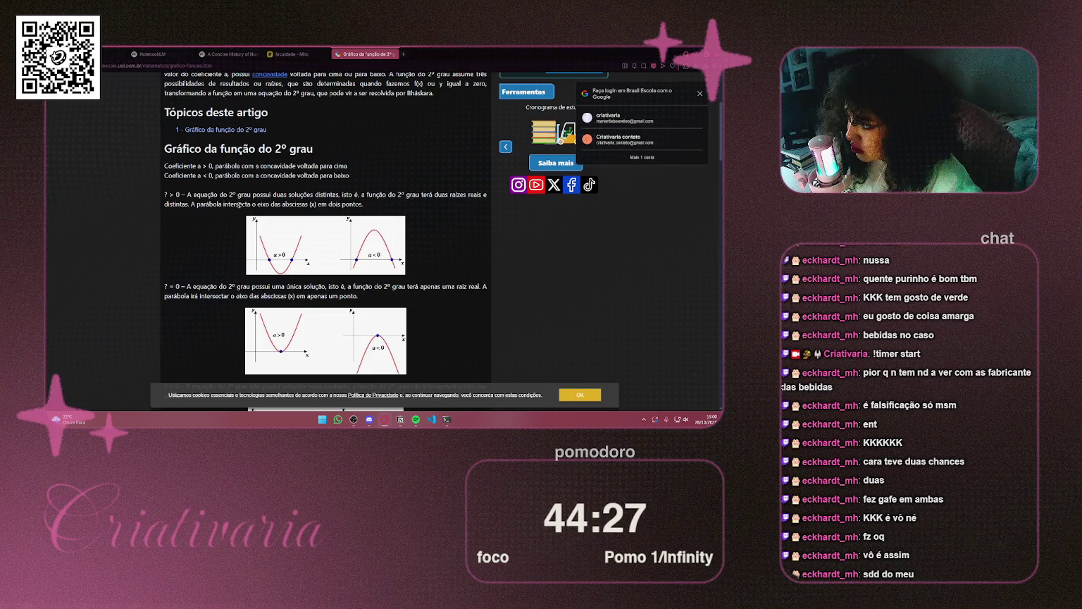
pyautogui.moveTo(162, 165); pyautogui.dragTo(348, 168)
pyautogui.moveTo(203, 195)
pyautogui.mouseDown()
pyautogui.moveTo(468, 196)
pyautogui.moveTo(366, 254)
pyautogui.mouseUp()
pyautogui.click(352, 247)
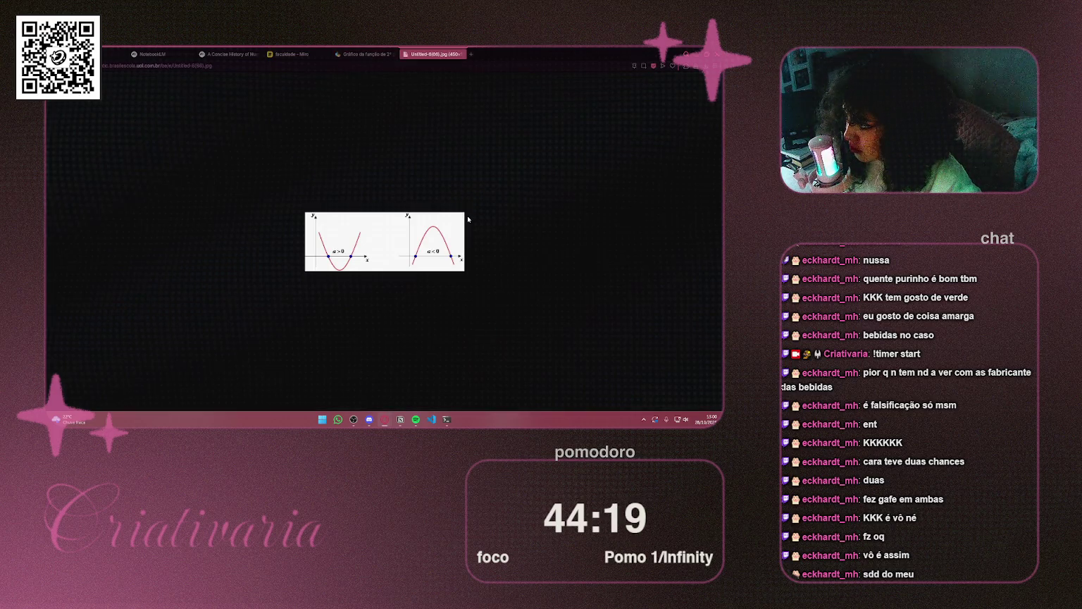
pyautogui.click(462, 54)
pyautogui.scroll(1, 362, 192)
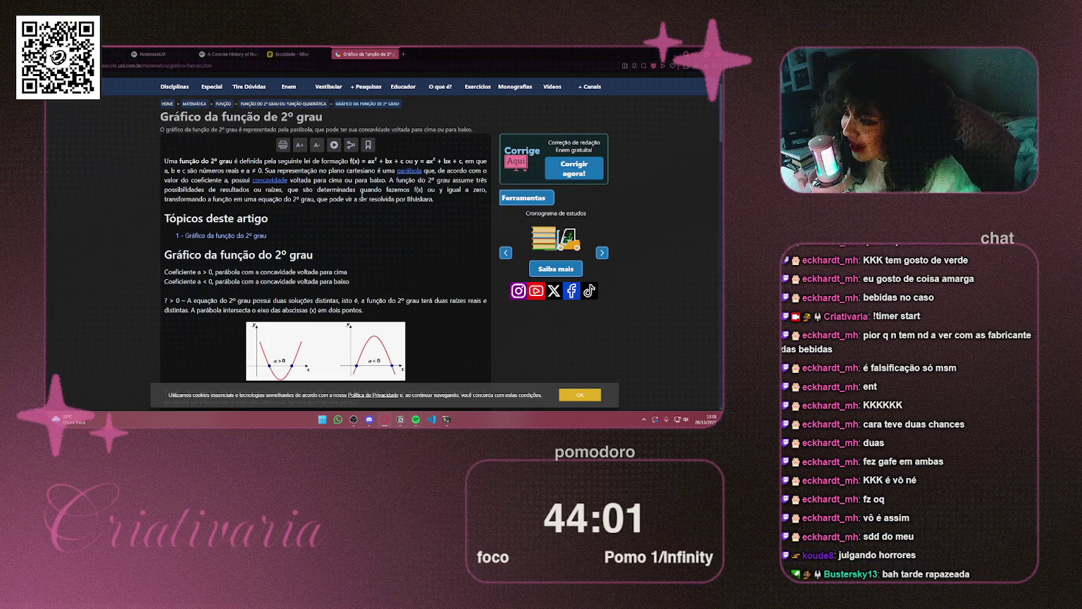
# Select the sentences on the three possible results and on coefficient a greater than zero
pyautogui.moveTo(392, 180)
pyautogui.mouseDown()
pyautogui.moveTo(325, 332)
pyautogui.moveTo(457, 190)
pyautogui.moveTo(239, 190)
pyautogui.moveTo(488, 191)
pyautogui.moveTo(307, 200)
pyautogui.moveTo(435, 200)
pyautogui.mouseUp()
pyautogui.click(451, 203)
pyautogui.scroll(-3, 453, 206)
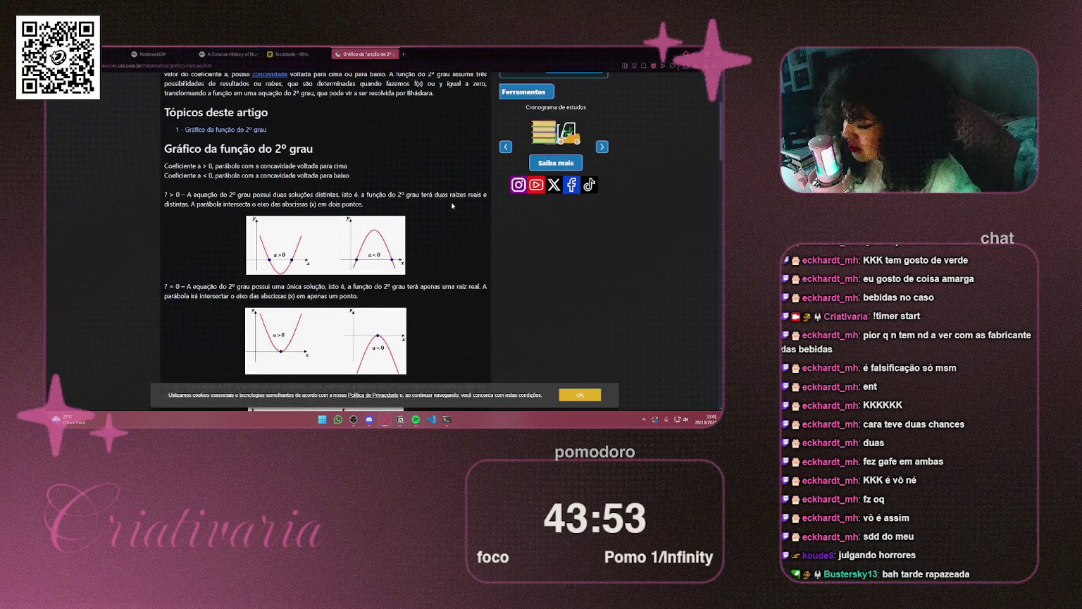
pyautogui.scroll(-5, 452, 205)
pyautogui.scroll(-4, 453, 206)
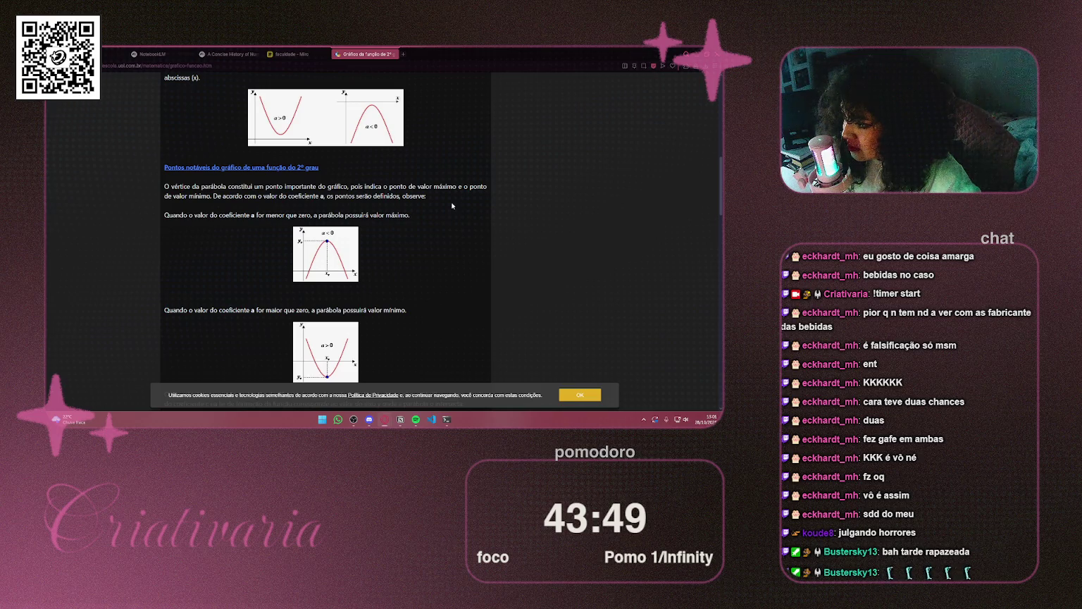
pyautogui.scroll(-3, 451, 206)
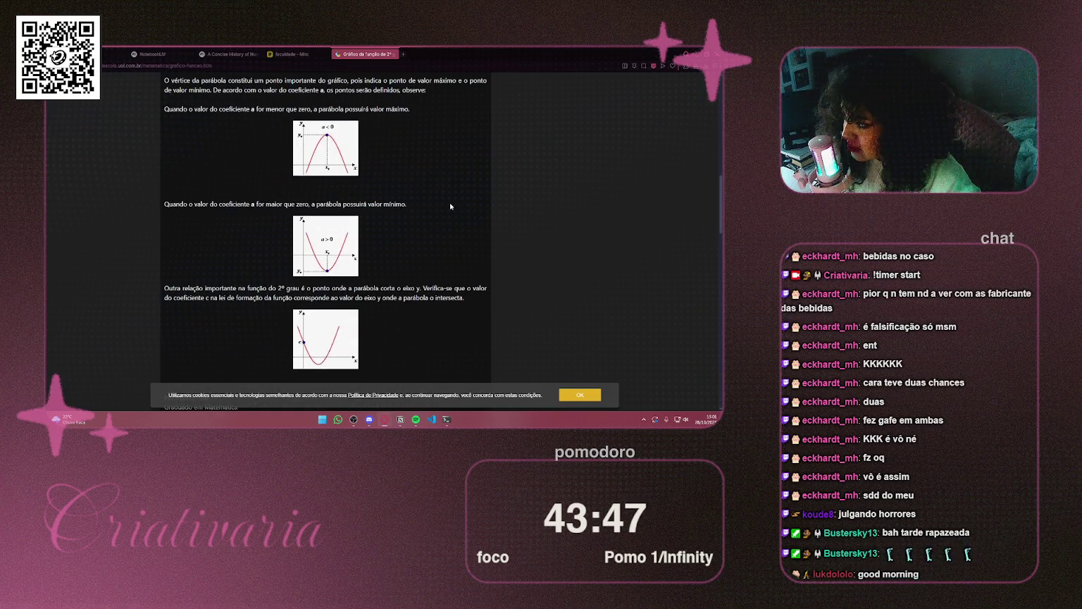
pyautogui.moveTo(165, 204); pyautogui.dragTo(408, 206)
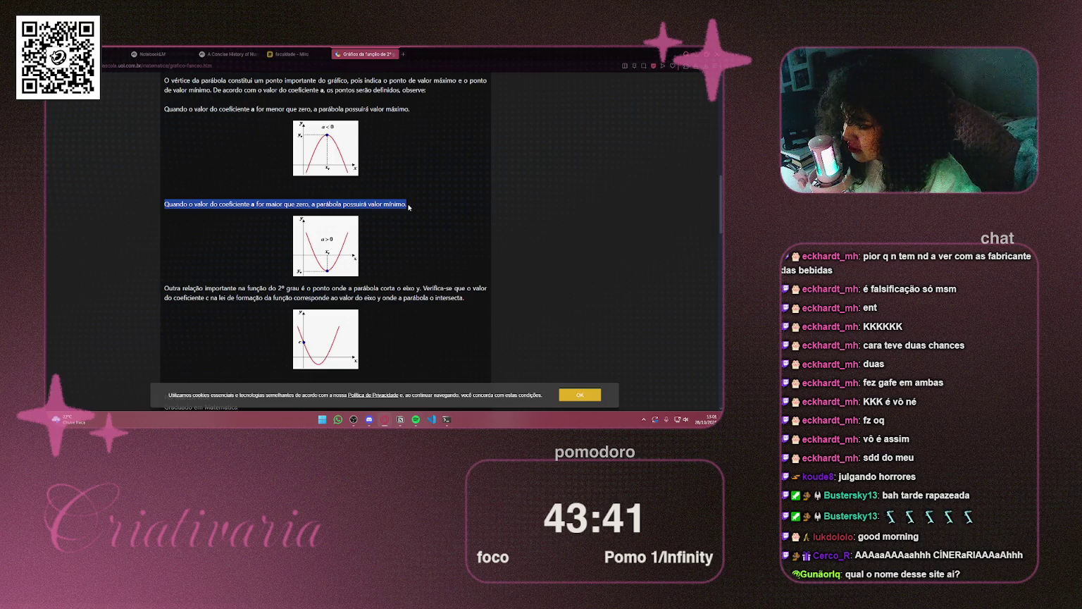
pyautogui.click(409, 207)
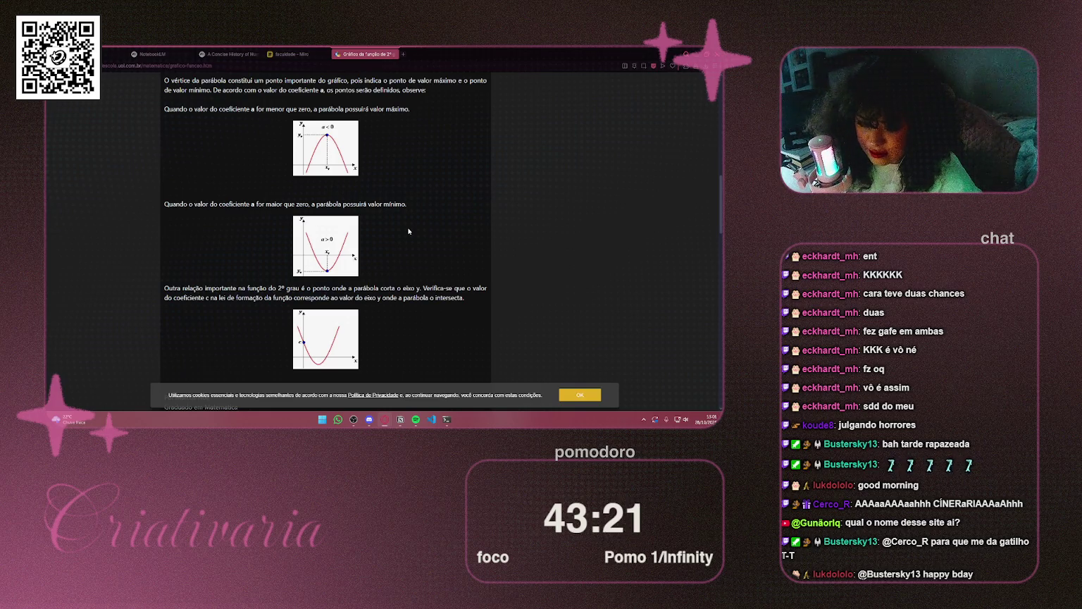
# Glance at the Miro, NotebookLM and quiz tabs, then reread the article's graph section
pyautogui.hotkey('ctrl', 'shift', 'Tab')
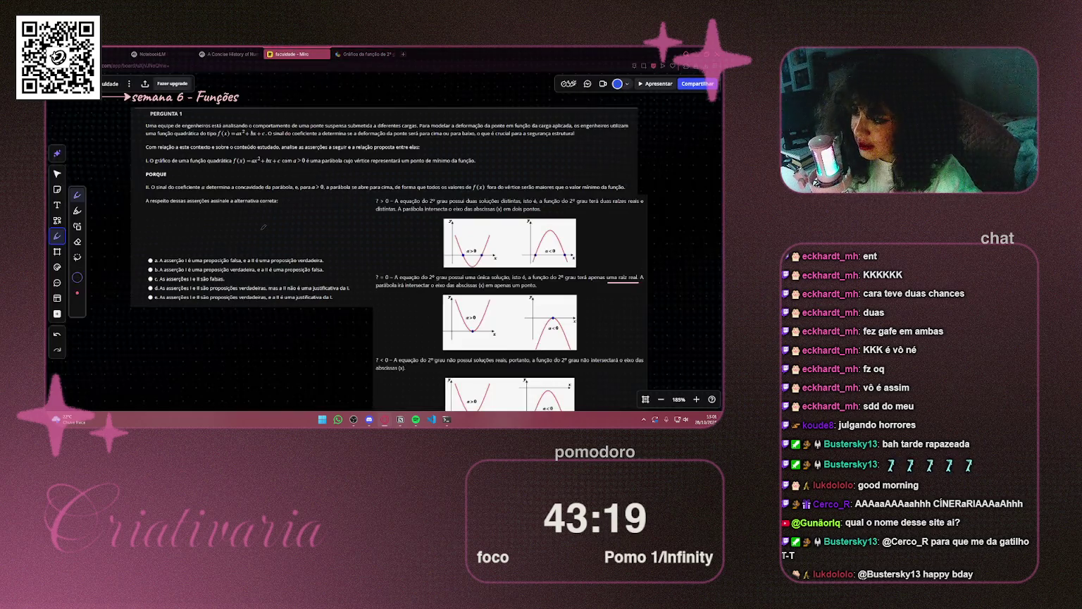
pyautogui.hotkey('ctrl', 'shift', 'Tab')
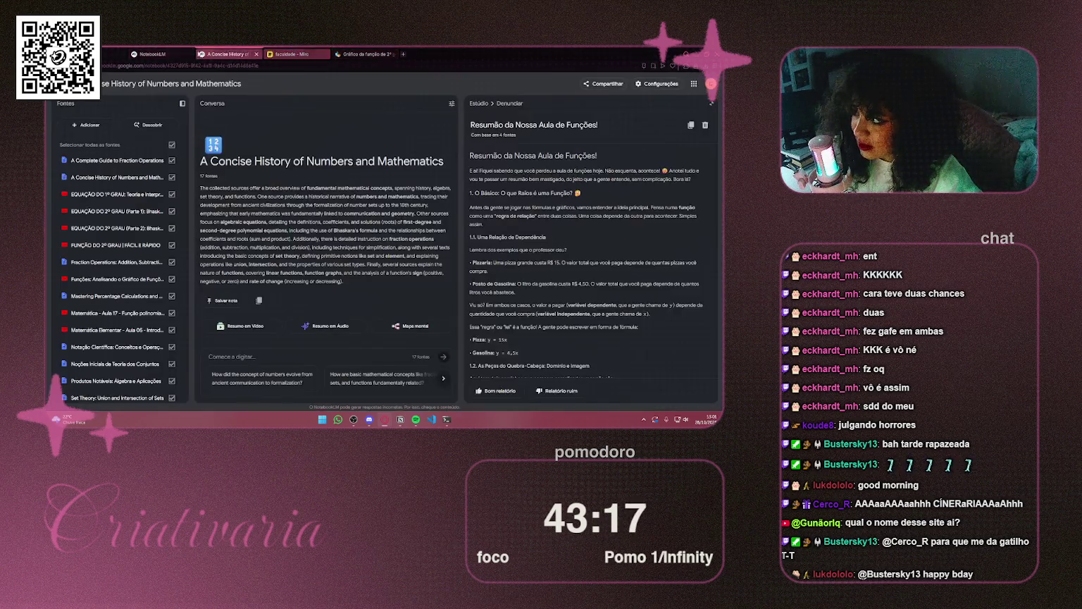
pyautogui.click(114, 54)
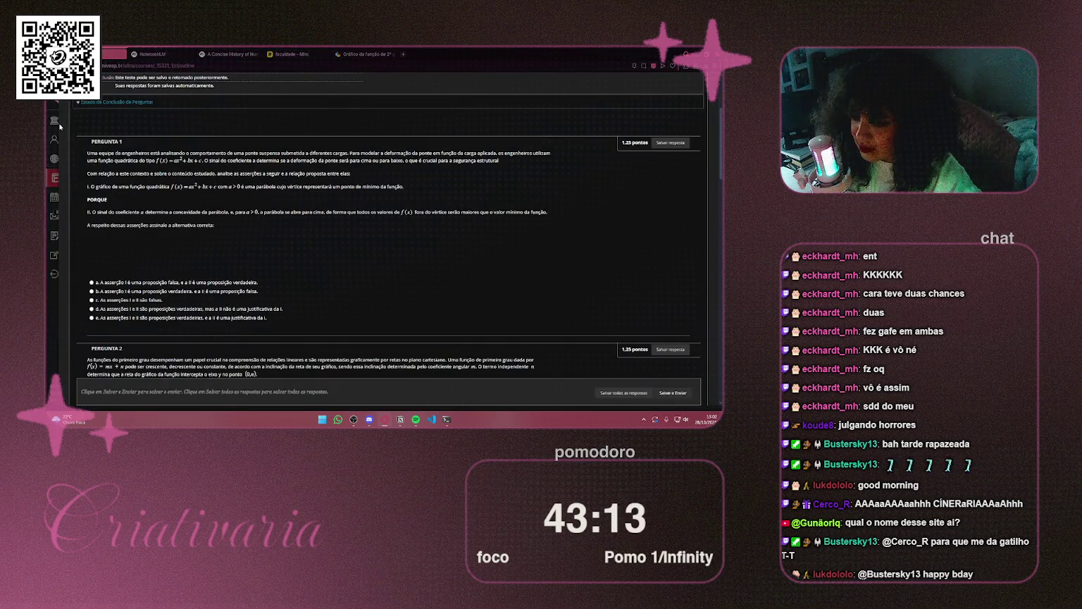
pyautogui.click(352, 54)
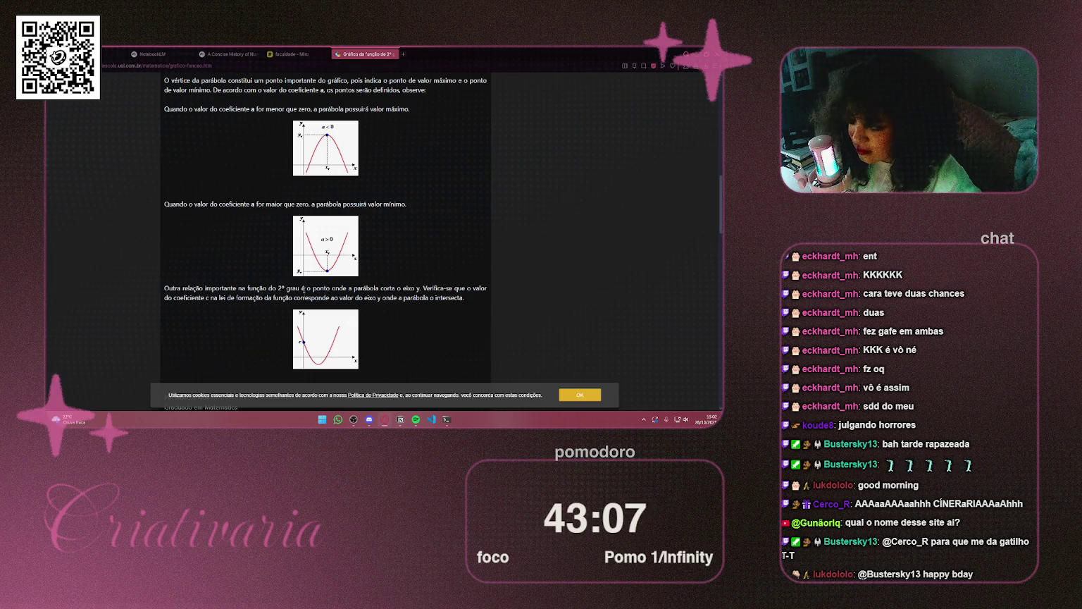
pyautogui.scroll(-5, 274, 297)
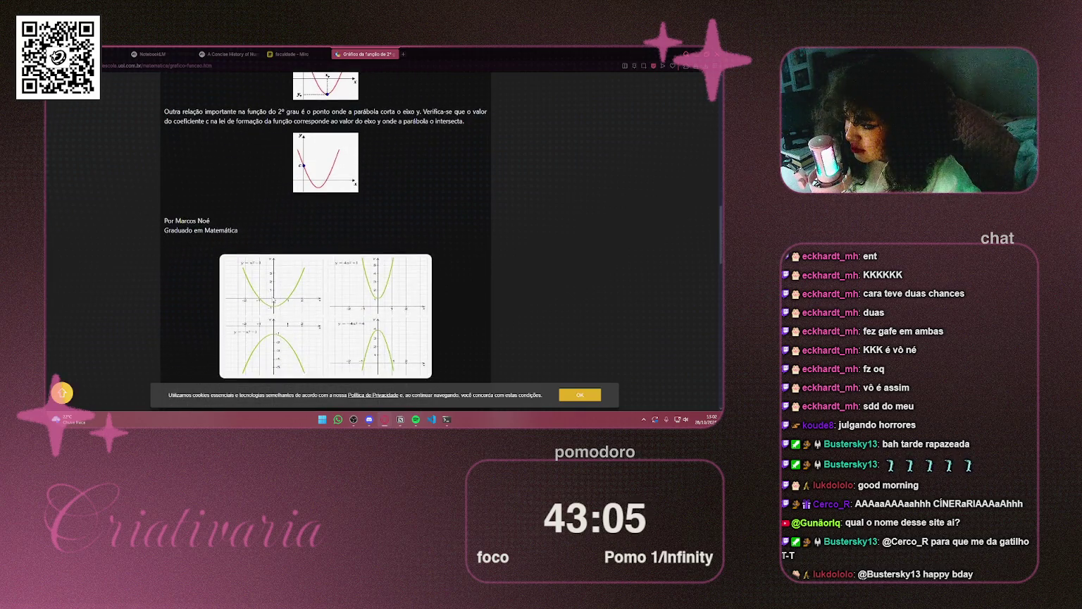
pyautogui.scroll(-3, 272, 299)
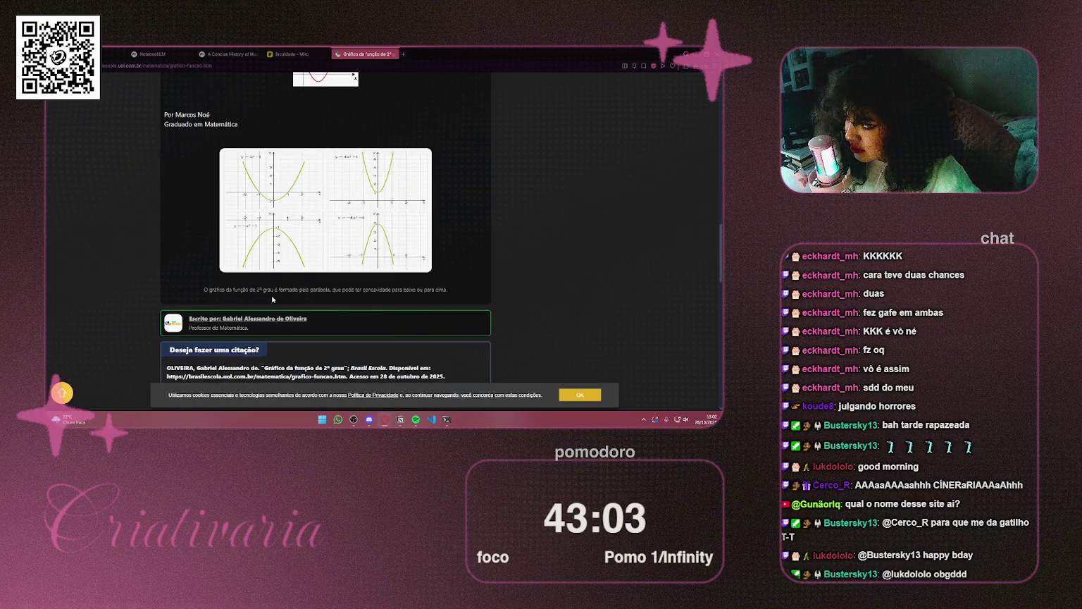
pyautogui.scroll(10, 272, 299)
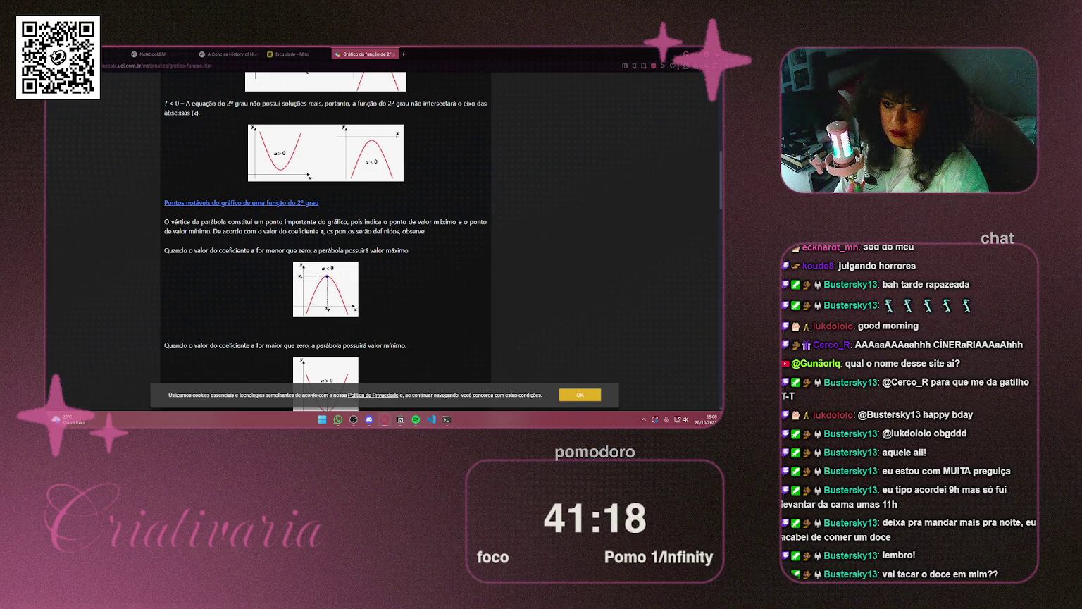
pyautogui.moveTo(491, 97)
pyautogui.mouseDown()
pyautogui.moveTo(419, 60)
pyautogui.moveTo(432, 53)
pyautogui.mouseUp()
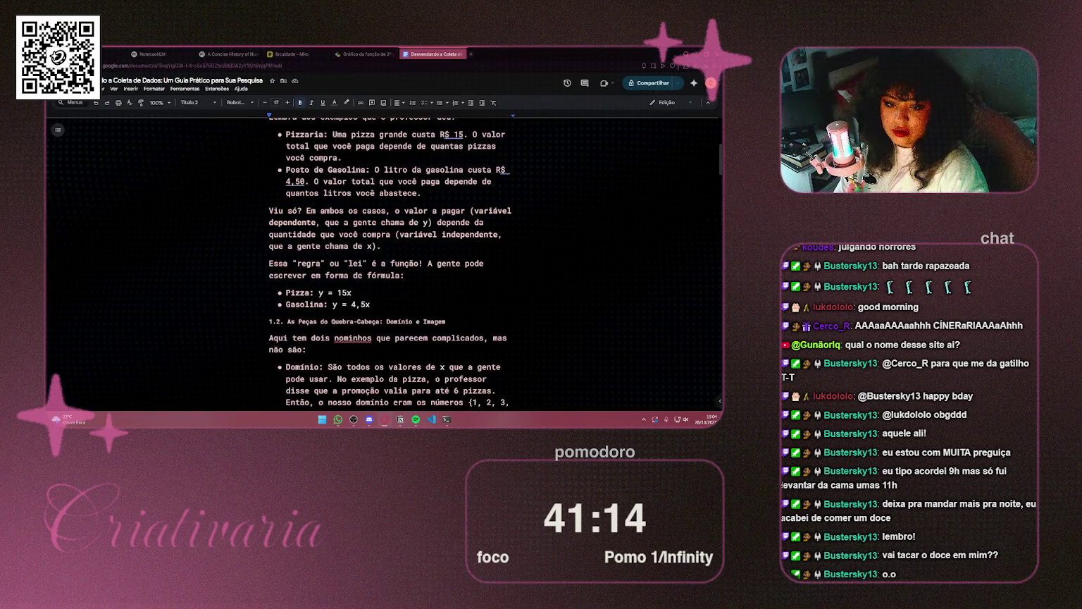
# Return to the 'Gráfico da função de 2º grau' article, scroll up, then go back to Miro
pyautogui.click(348, 55)
pyautogui.scroll(4, 414, 138)
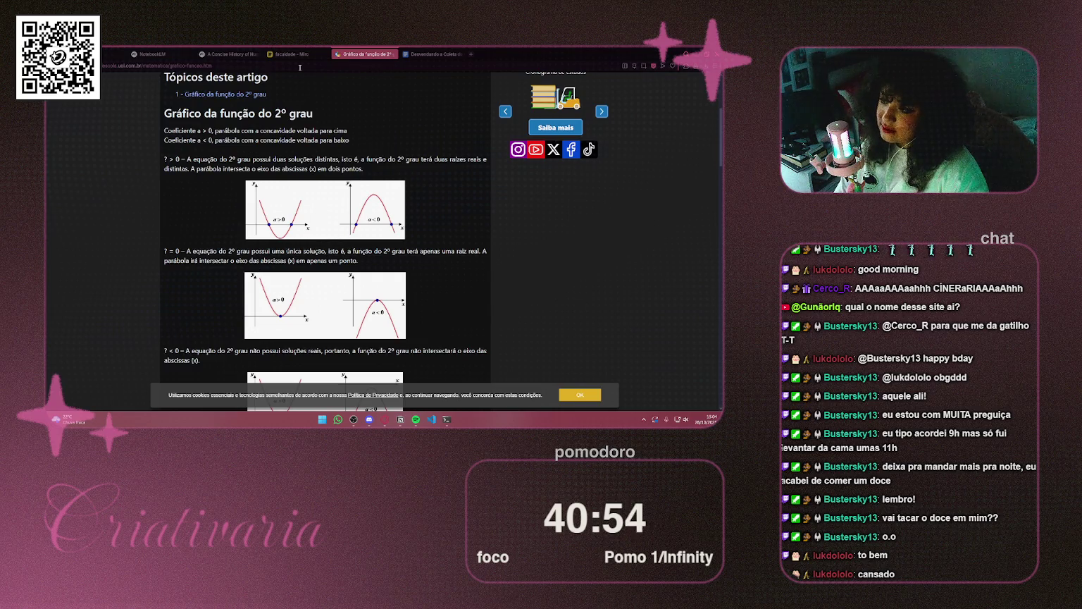
pyautogui.click(314, 50)
# Underline 'f(x) = ax²+bx+c', 'representará' and 'mínimo da função' in assertion I, and 'a' in assertion II
pyautogui.scroll(-3, 286, 181)
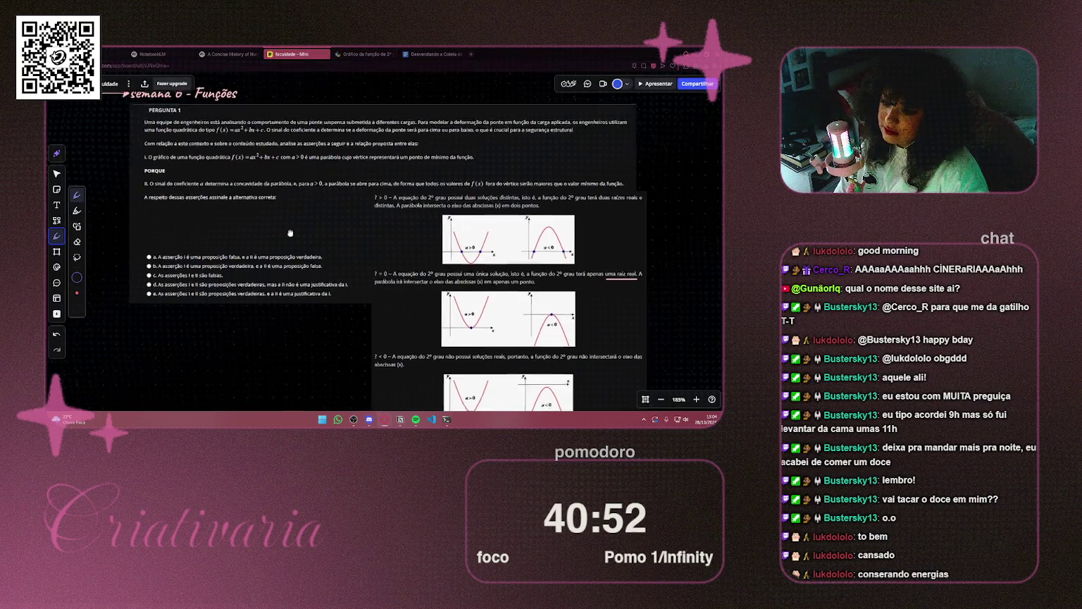
pyautogui.moveTo(286, 180); pyautogui.dragTo(301, 252)
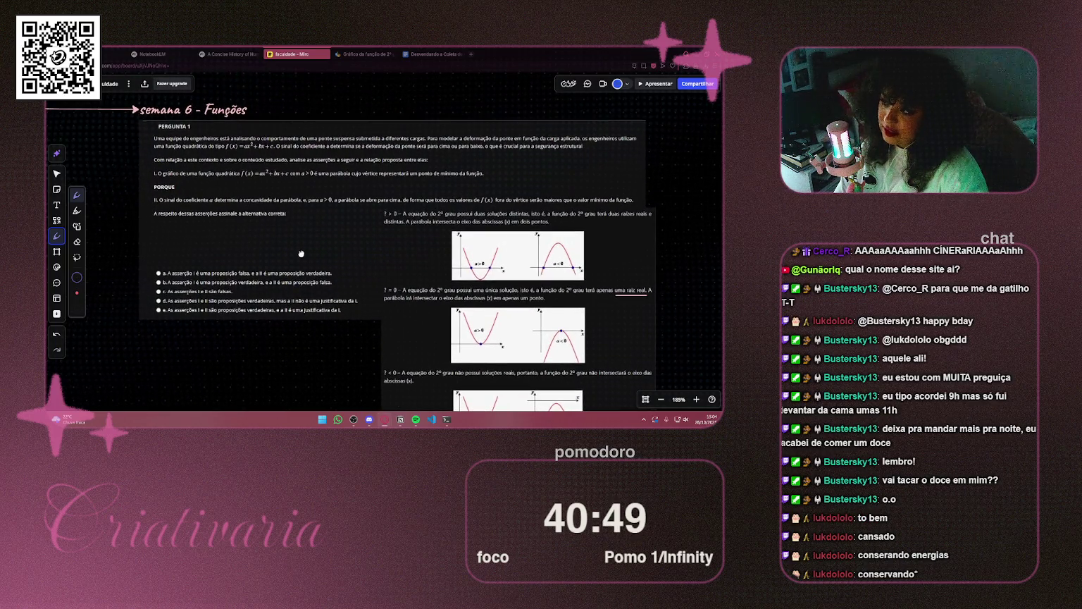
pyautogui.scroll(-1, 296, 246)
pyautogui.moveTo(292, 241); pyautogui.dragTo(273, 251)
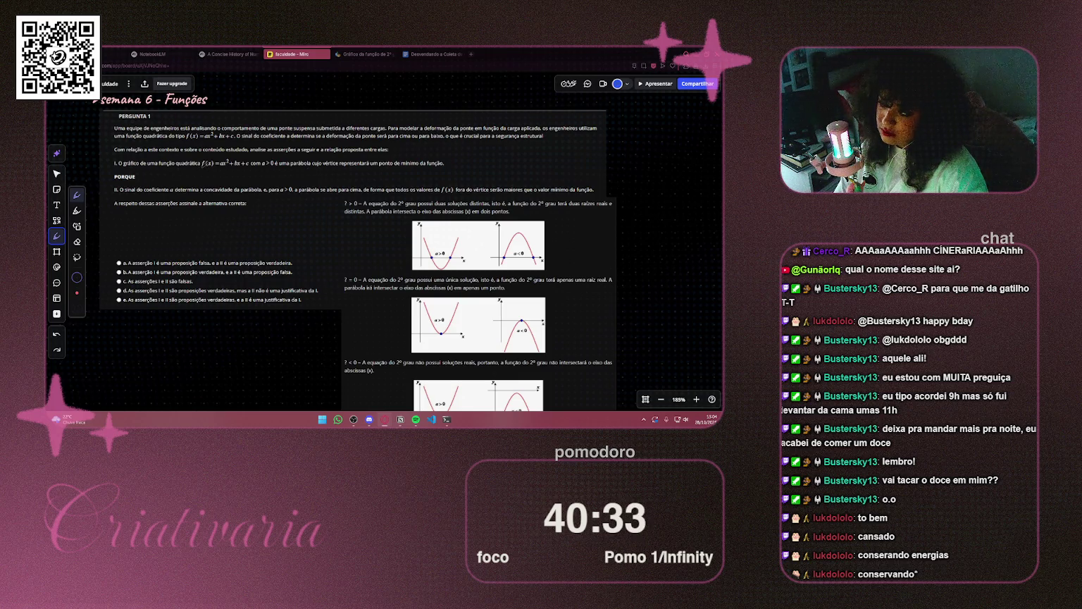
pyautogui.moveTo(200, 167); pyautogui.dragTo(250, 167)
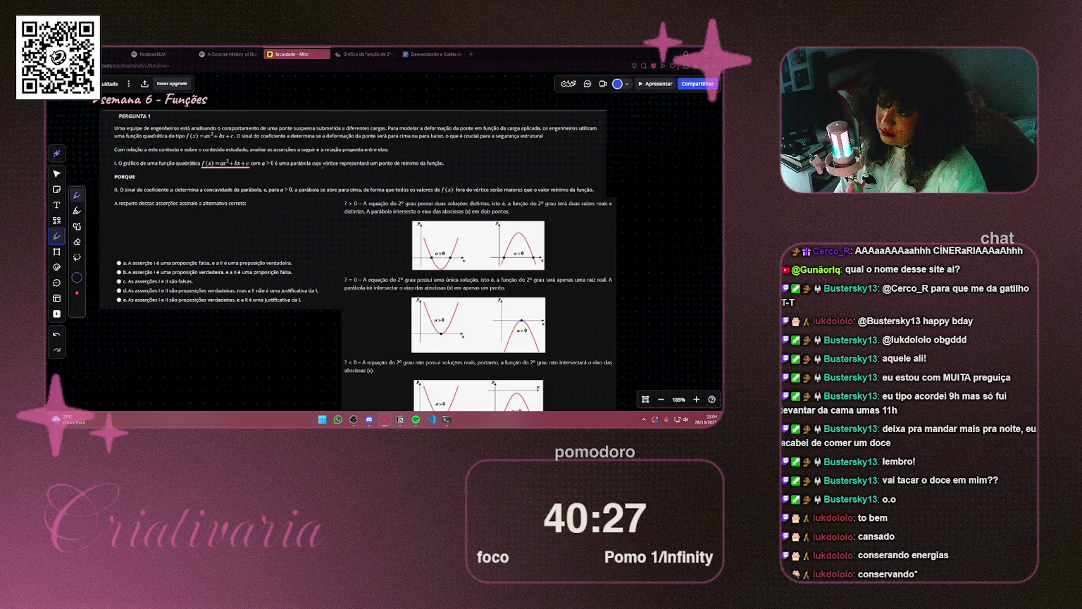
pyautogui.moveTo(340, 166); pyautogui.dragTo(369, 166)
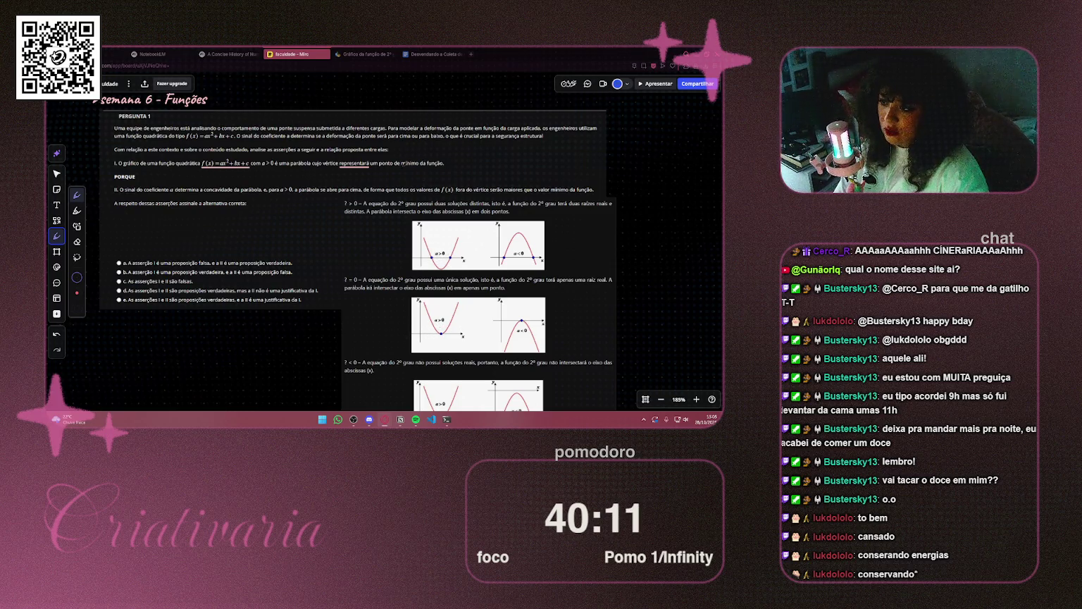
pyautogui.moveTo(402, 165); pyautogui.dragTo(447, 166)
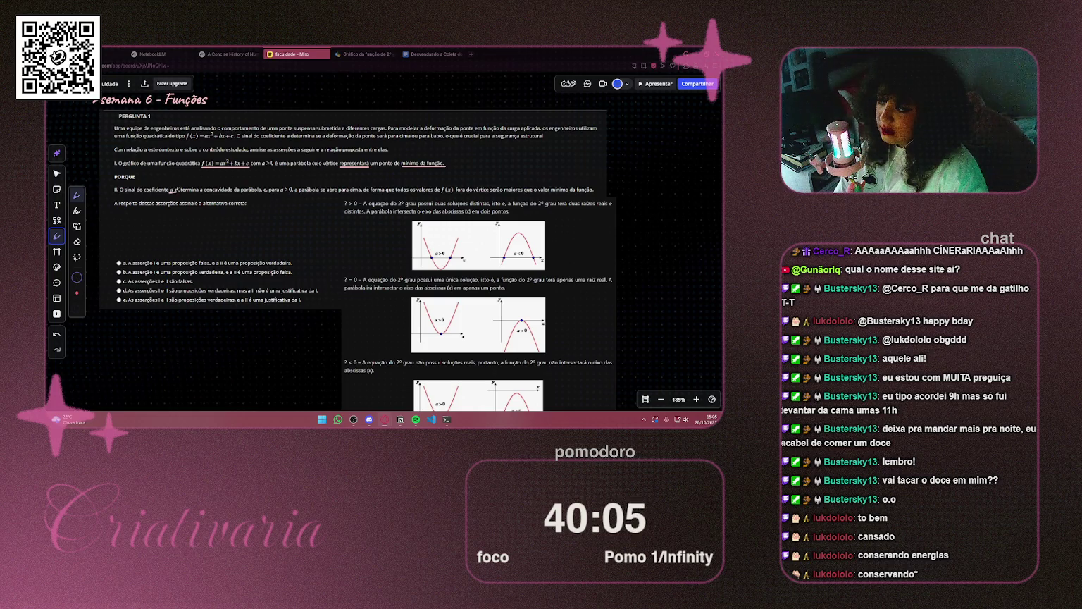
pyautogui.moveTo(170, 192); pyautogui.dragTo(176, 191)
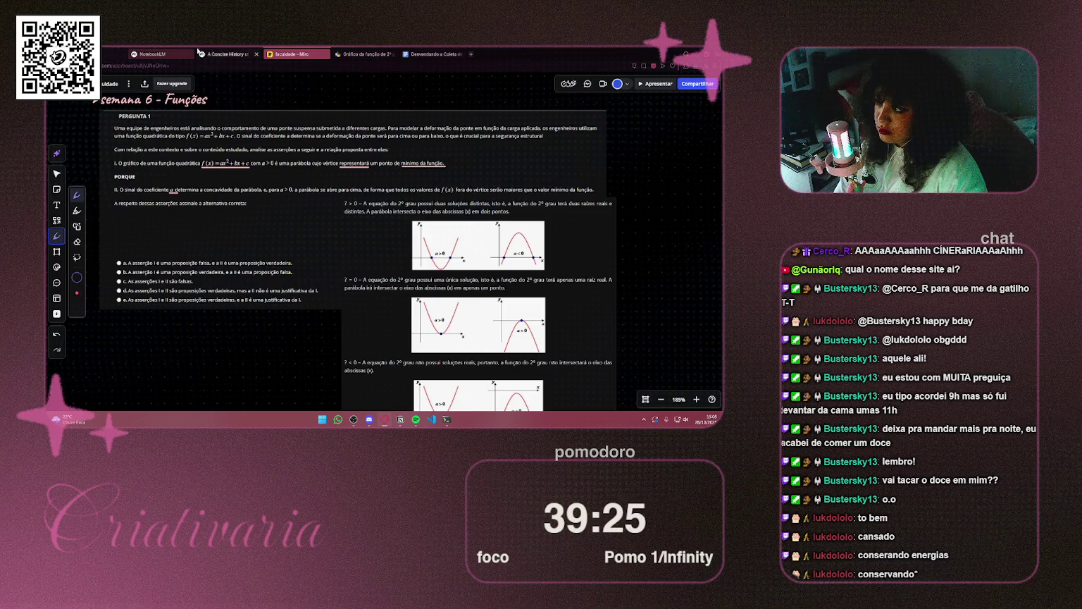
# Mark answer e for Pergunta 1 on the quiz page
pyautogui.click(229, 53)
pyautogui.hotkey('ctrl', '1')
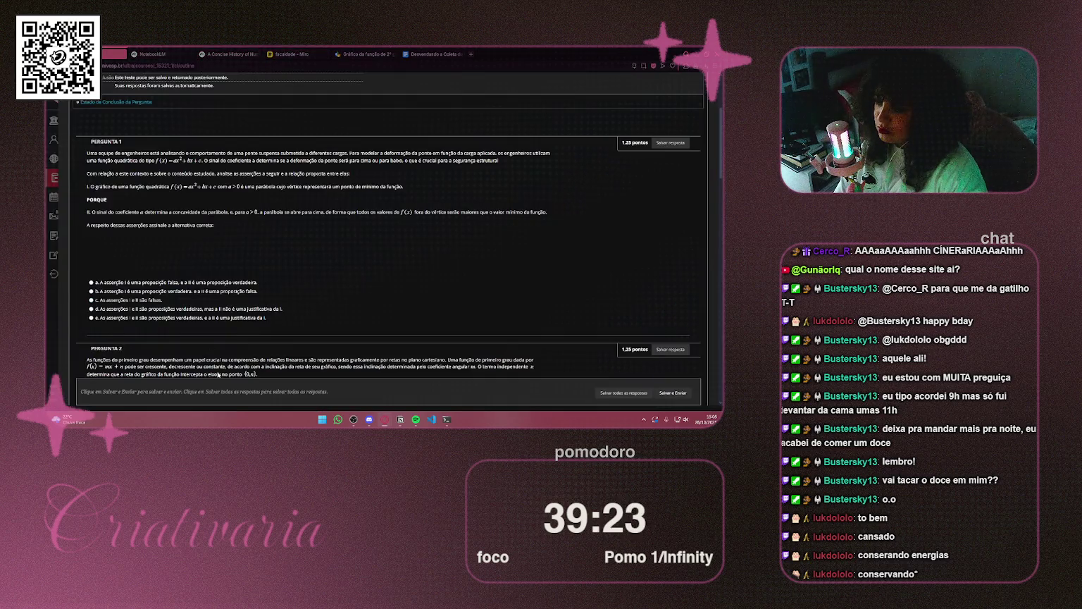
pyautogui.click(92, 318)
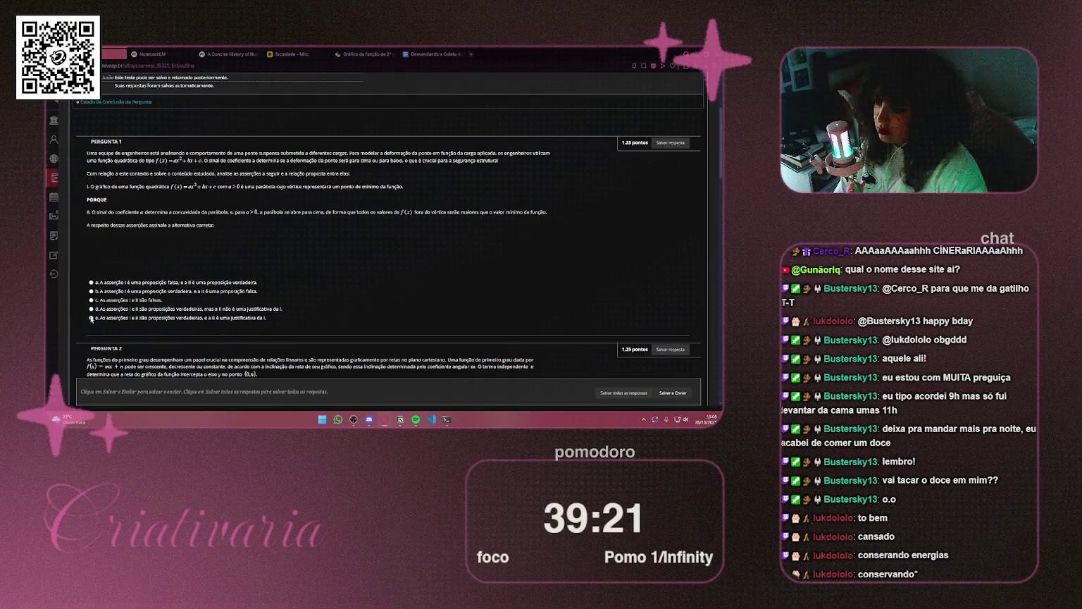
# Snip Pergunta 2's text, table and options, then return to the Miro board
pyautogui.scroll(-2, 266, 252)
pyautogui.scroll(-5, 266, 253)
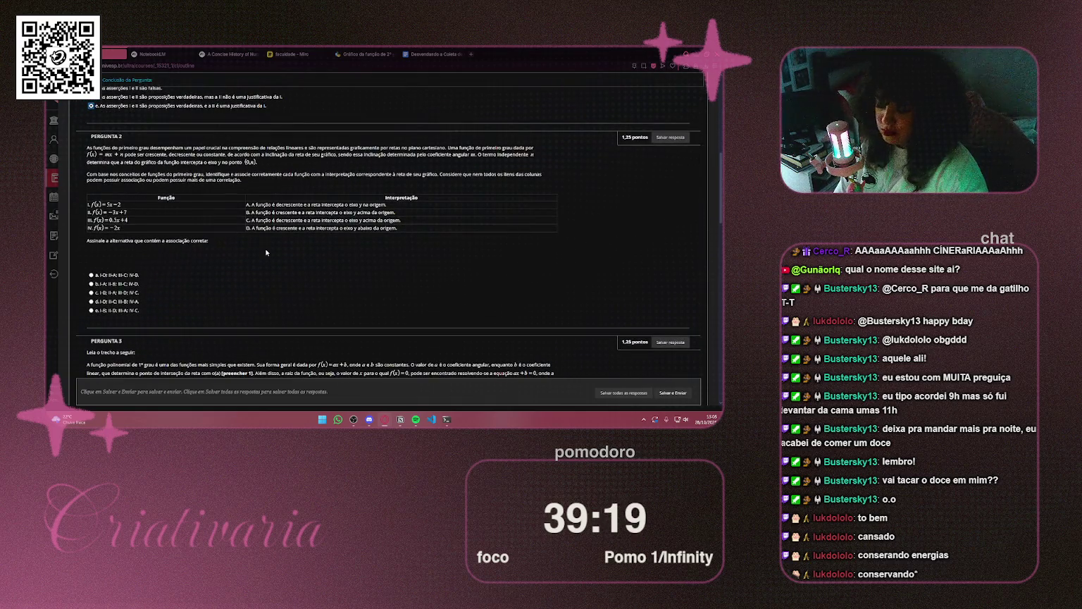
pyautogui.press('super+shift+s')
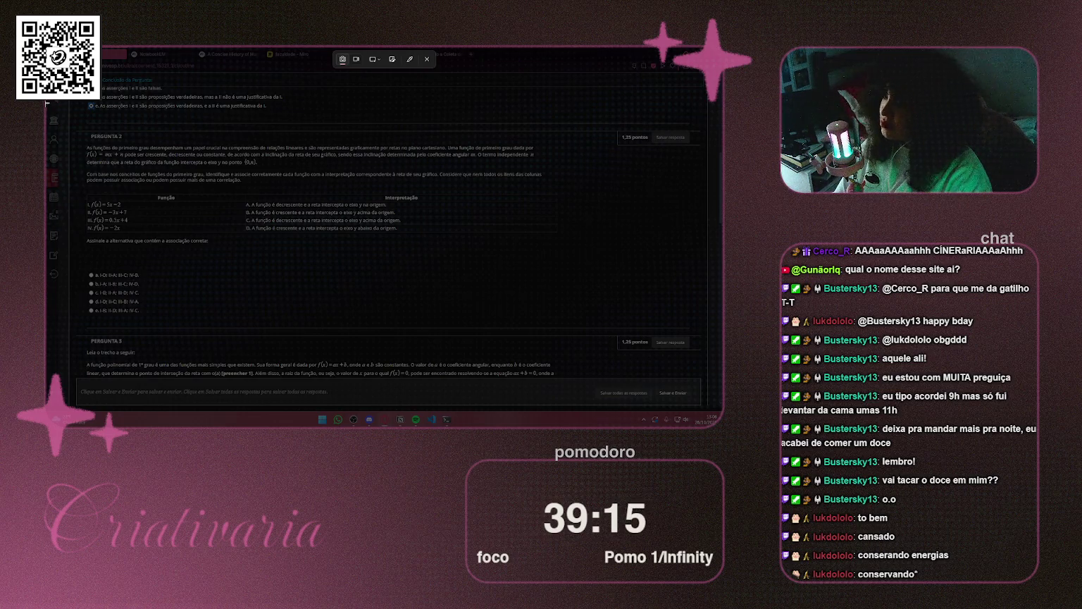
pyautogui.moveTo(78, 140)
pyautogui.mouseDown()
pyautogui.moveTo(445, 359)
pyautogui.moveTo(568, 317)
pyautogui.mouseUp()
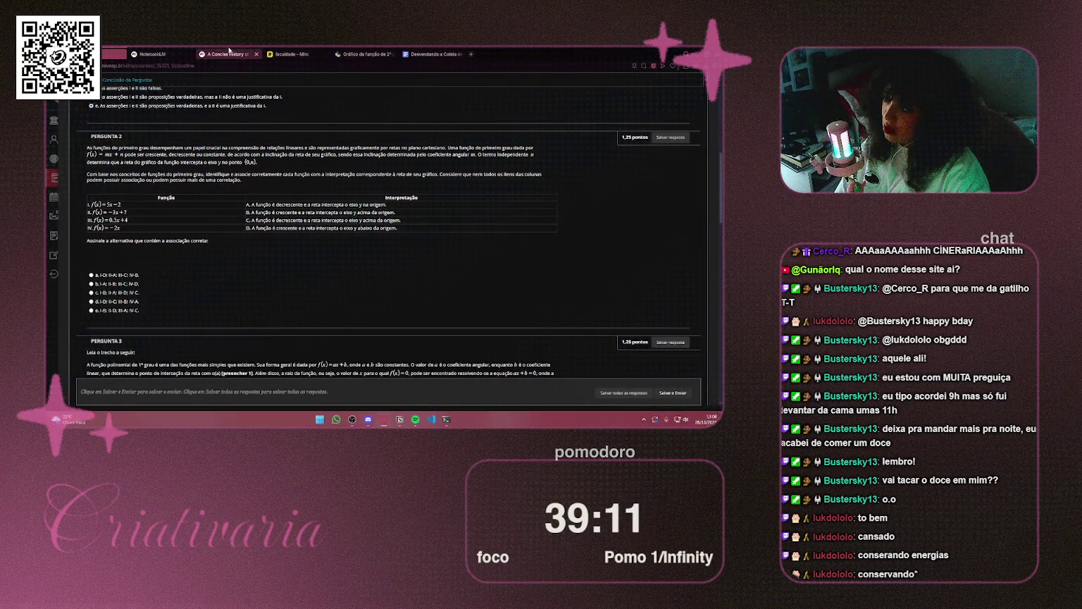
pyautogui.click(229, 54)
pyautogui.click(160, 53)
pyautogui.click(326, 50)
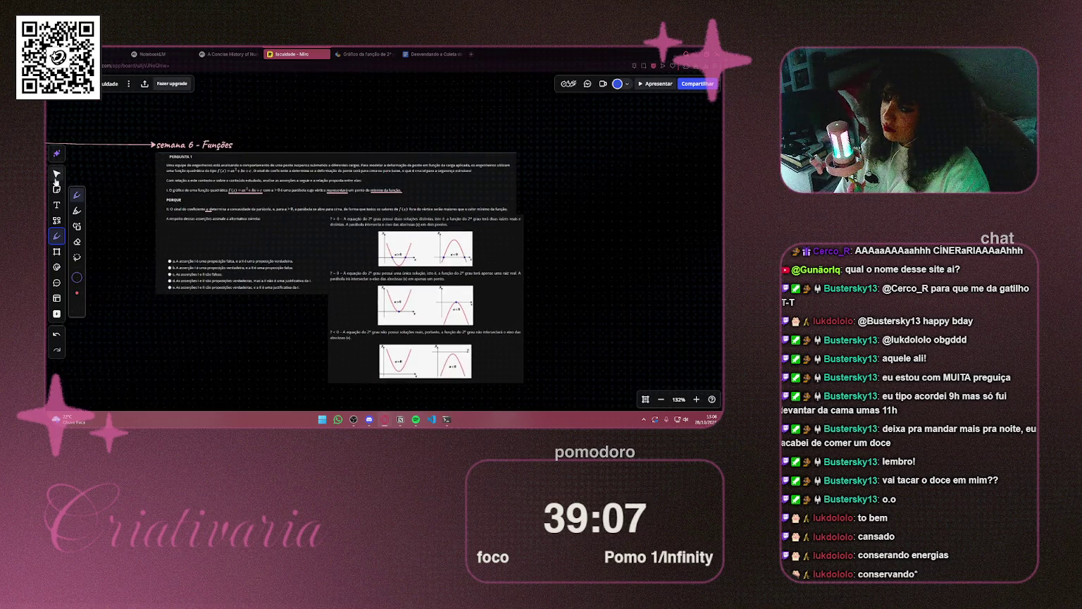
# Paste the Pergunta 2 screenshot onto the board, resize it, and zoom in on it
pyautogui.click(57, 173)
pyautogui.scroll(-2, 156, 235)
pyautogui.moveTo(192, 343)
pyautogui.mouseDown()
pyautogui.moveTo(489, 168)
pyautogui.moveTo(491, 181)
pyautogui.mouseUp()
pyautogui.scroll(-2, 273, 302)
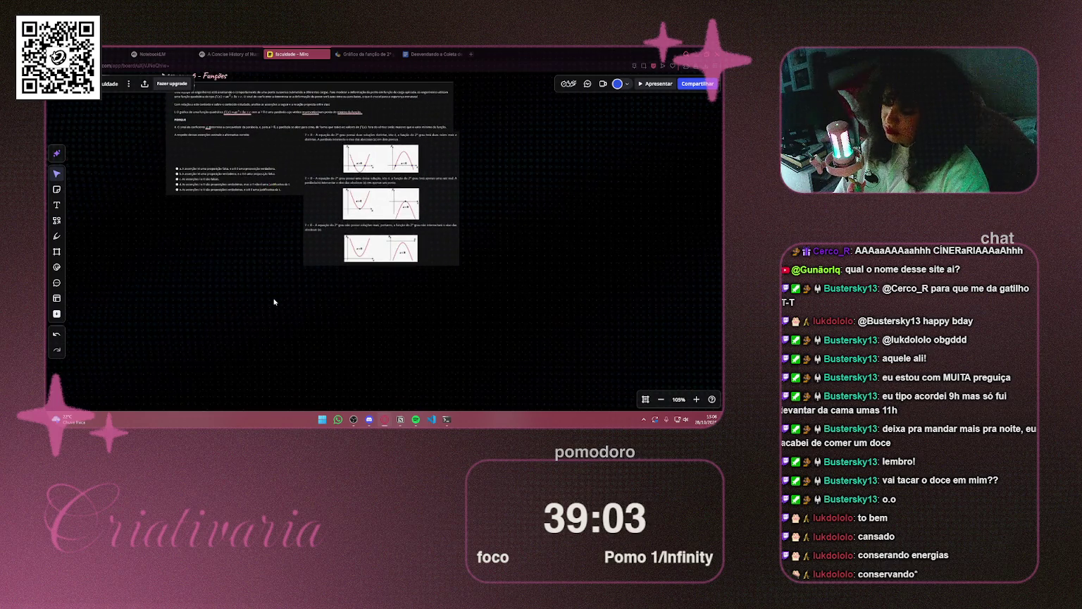
pyautogui.hotkey('ctrl', 'v')
pyautogui.scroll(-2, 275, 301)
pyautogui.moveTo(450, 365)
pyautogui.mouseDown()
pyautogui.moveTo(229, 272)
pyautogui.moveTo(285, 261)
pyautogui.mouseUp()
pyautogui.moveTo(150, 279); pyautogui.dragTo(85, 295)
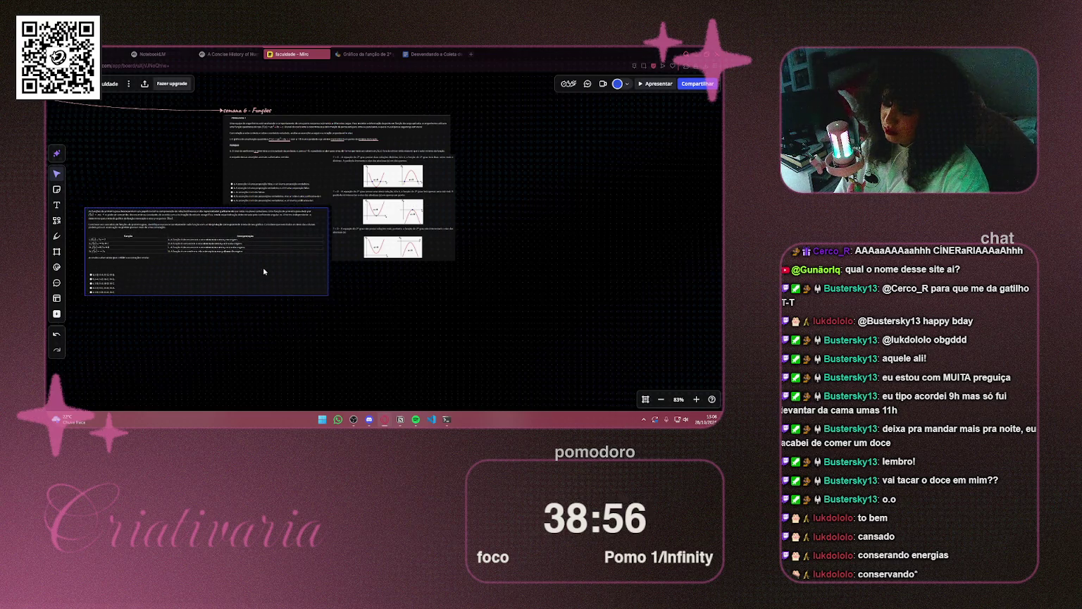
pyautogui.hotkey('shift', '2')
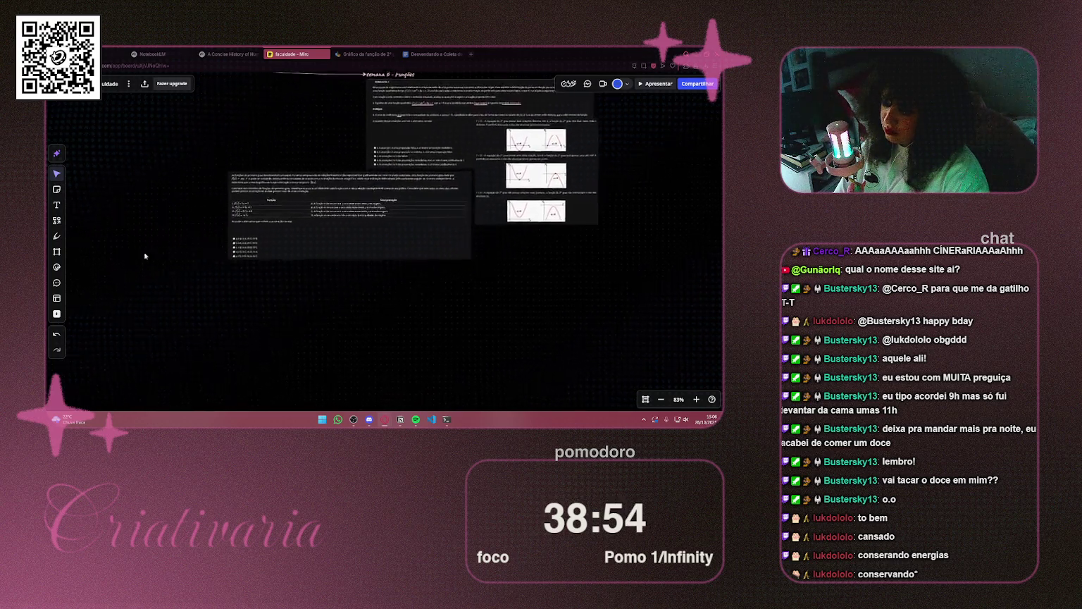
pyautogui.hotkey('shift', '2')
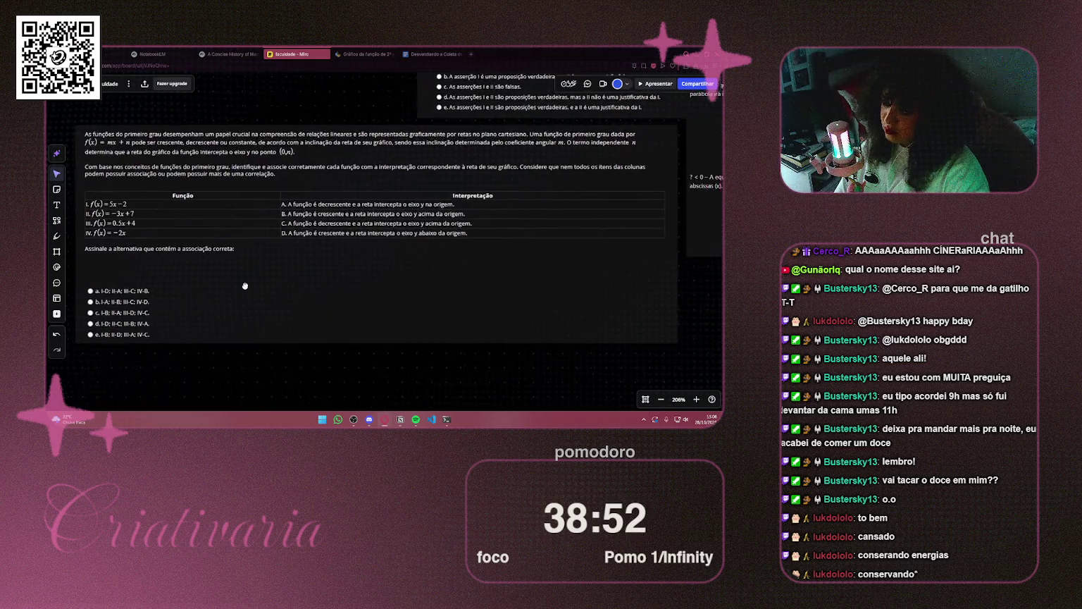
# Underline 'primeiro grau' in the Pergunta 2 text with the pen
pyautogui.scroll(-2, 212, 183)
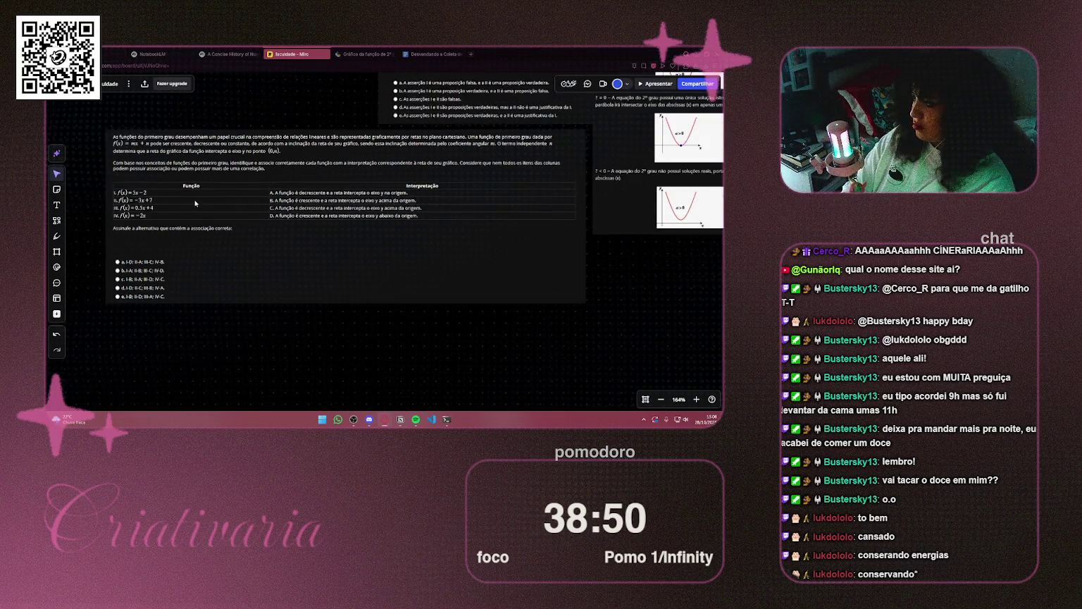
pyautogui.click(56, 236)
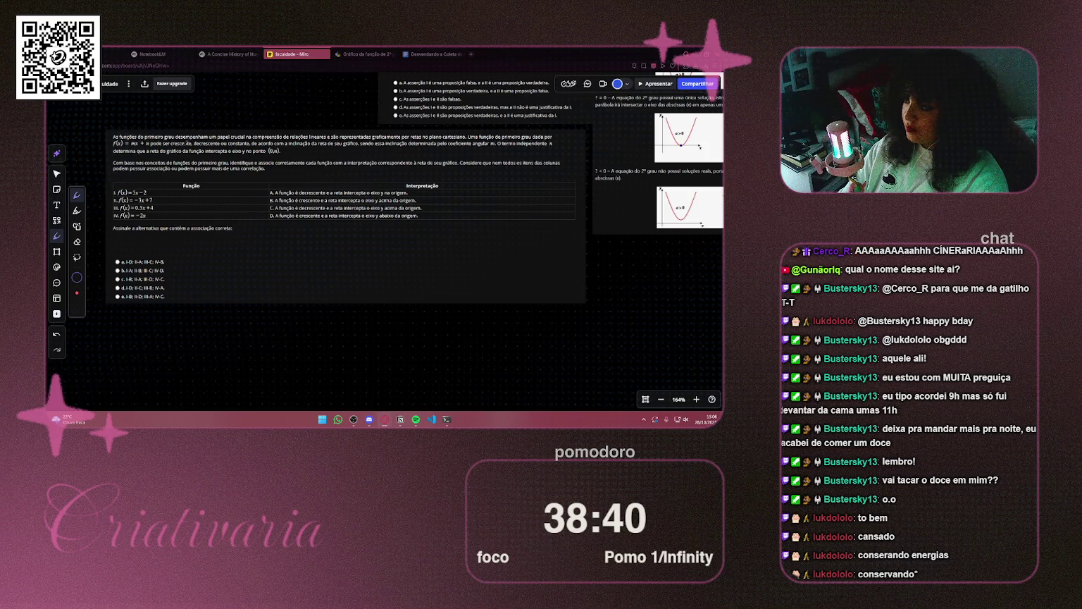
pyautogui.moveTo(144, 139); pyautogui.dragTo(172, 139)
# Underline 'relações lineares' and the formula f(x) = mx + n in Pergunta 2
pyautogui.scroll(5, 212, 133)
pyautogui.hscroll(2, 204, 131)
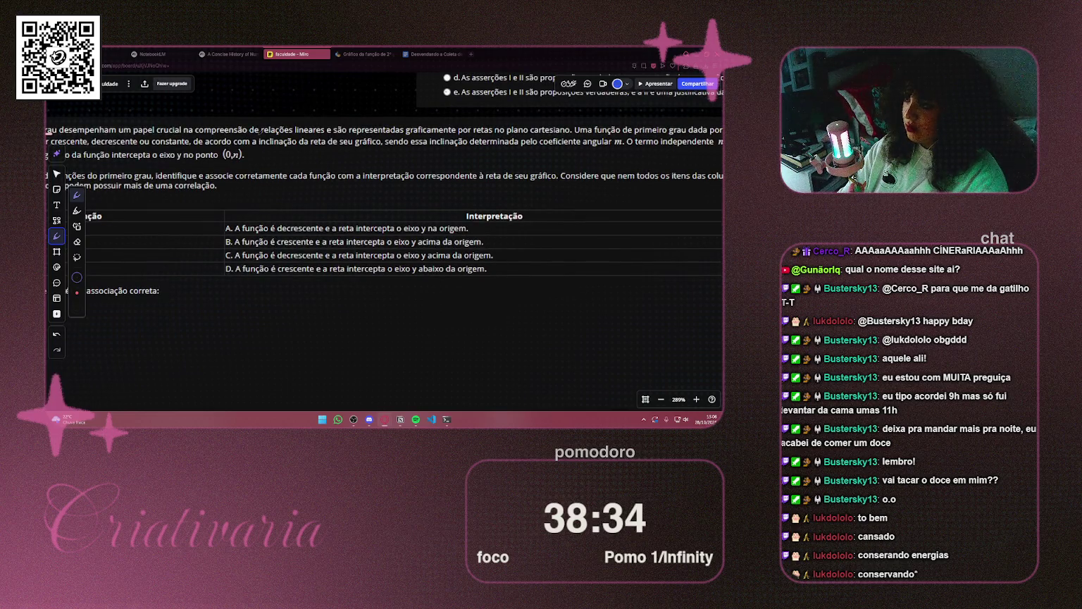
pyautogui.moveTo(261, 134); pyautogui.dragTo(325, 134)
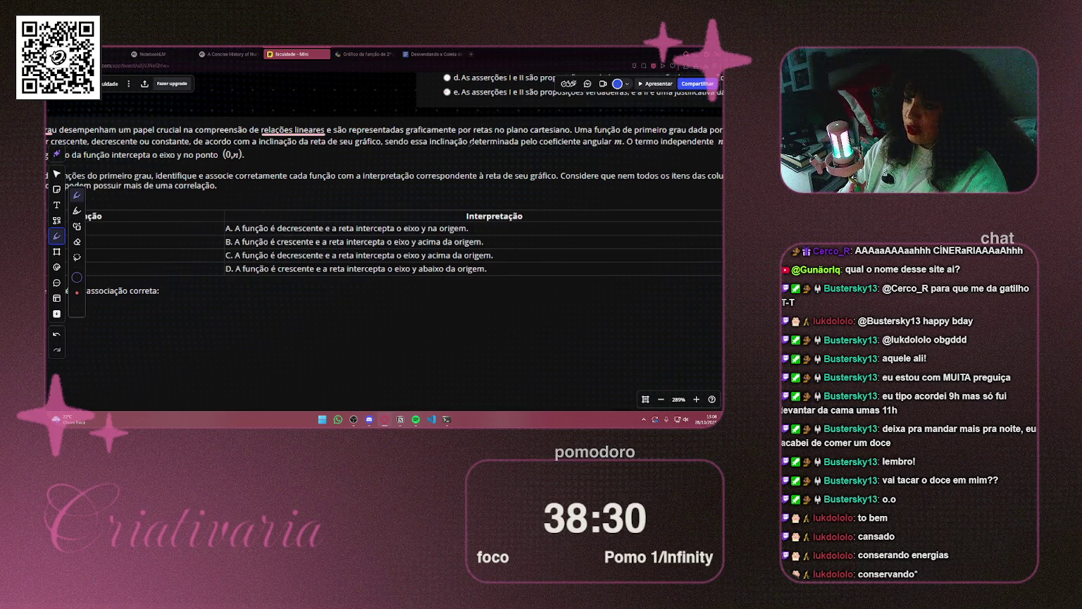
pyautogui.moveTo(471, 141); pyautogui.dragTo(272, 150)
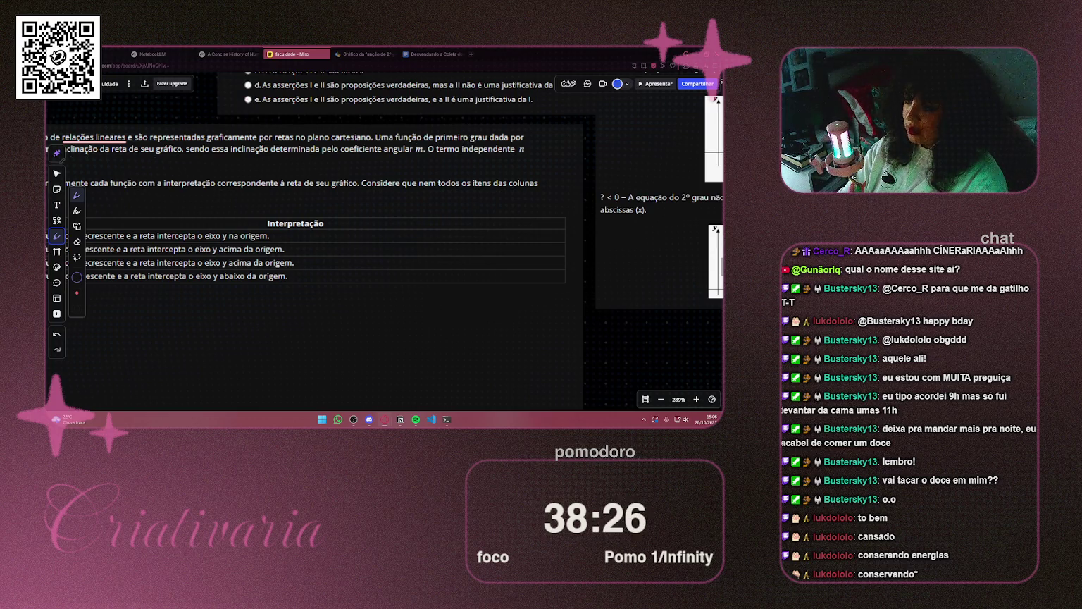
pyautogui.hscroll(-5, 385, 265)
pyautogui.moveTo(195, 148); pyautogui.dragTo(264, 149)
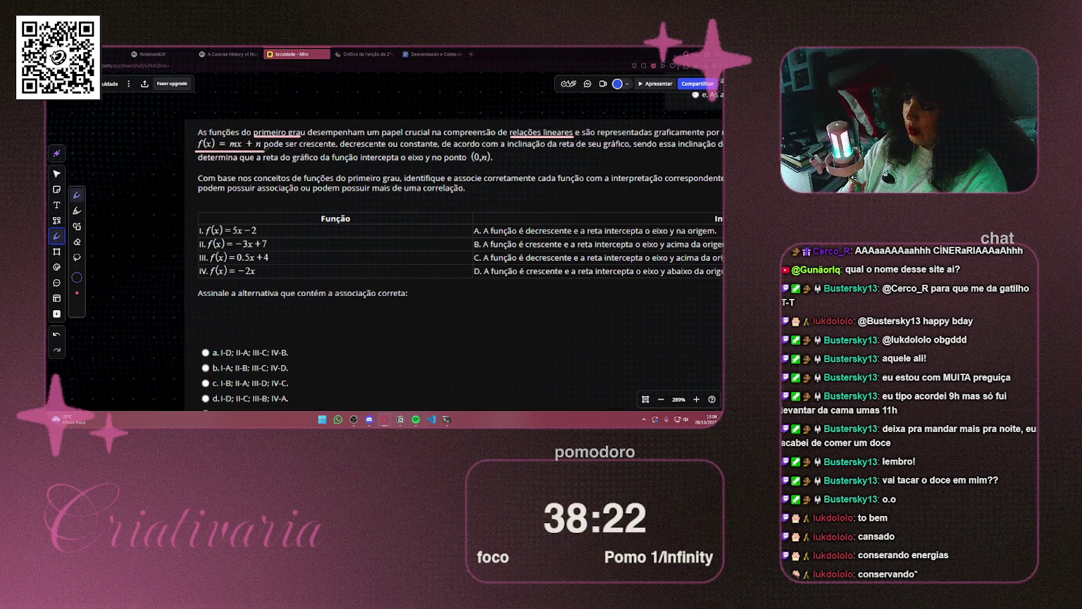
# Underline 'coeficiente angular m' and the (0,n) intercept sentence, then recentre on the question
pyautogui.hscroll(3, 415, 156)
pyautogui.scroll(2, 241, 165)
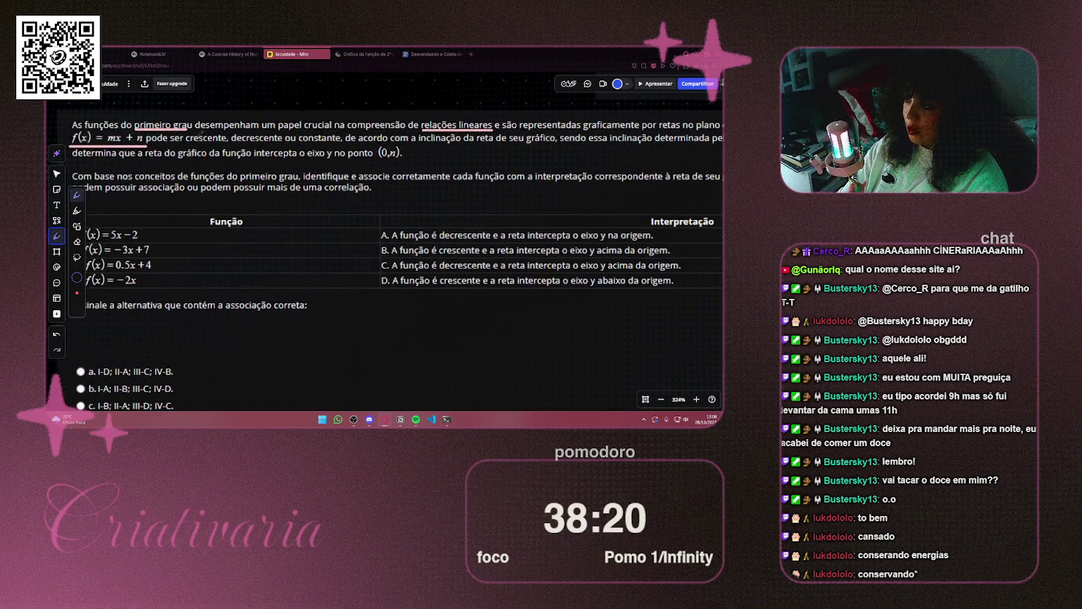
pyautogui.scroll(-2, 318, 142)
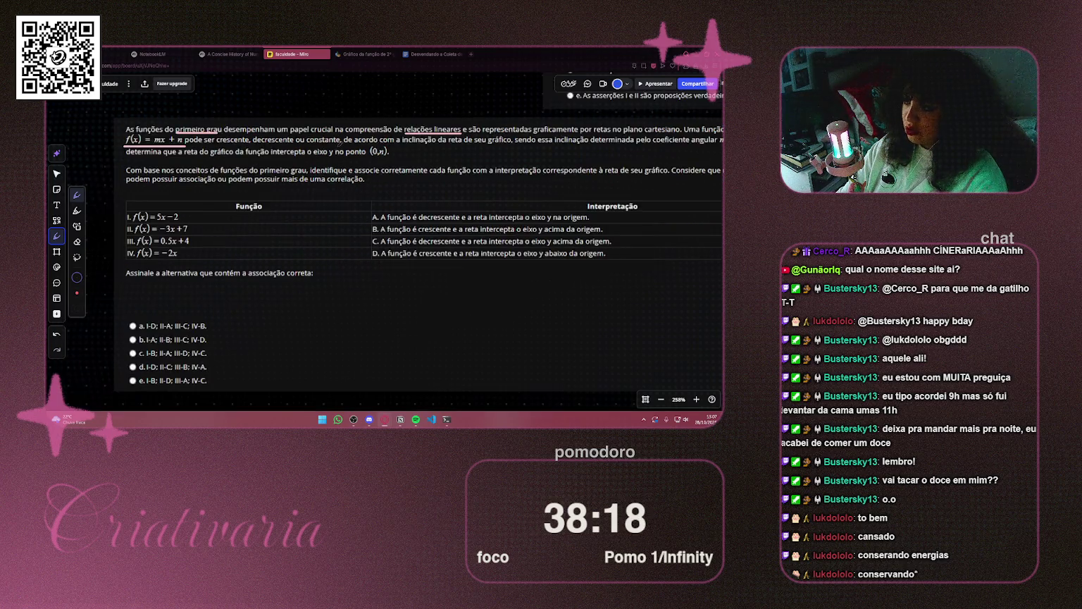
pyautogui.scroll(-1, 384, 150)
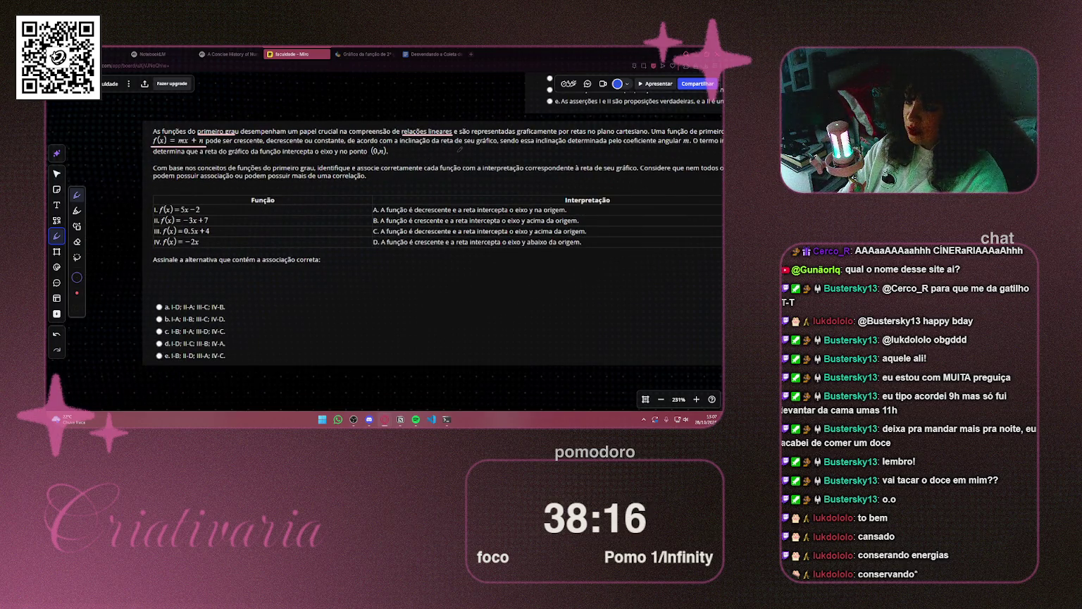
pyautogui.hscroll(3, 459, 149)
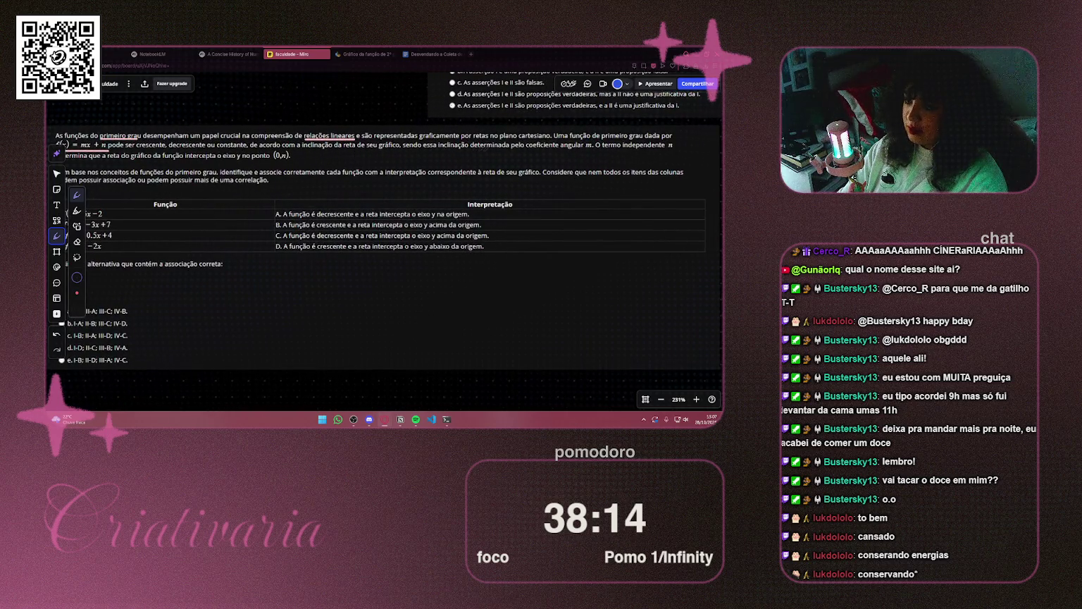
pyautogui.moveTo(527, 149); pyautogui.dragTo(599, 149)
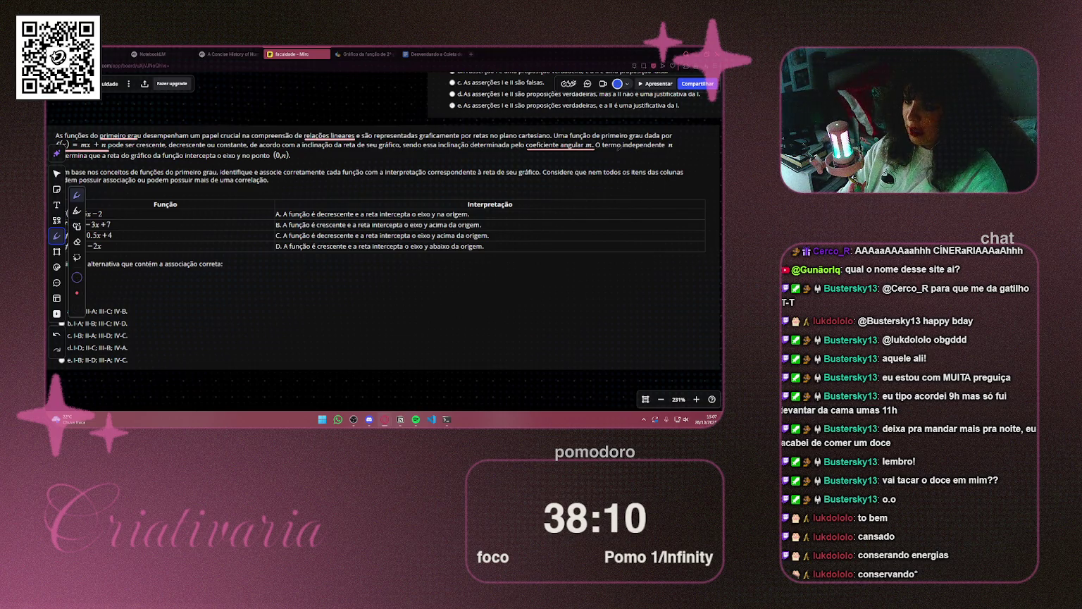
pyautogui.hscroll(-3, 187, 155)
pyautogui.scroll(-2, 187, 154)
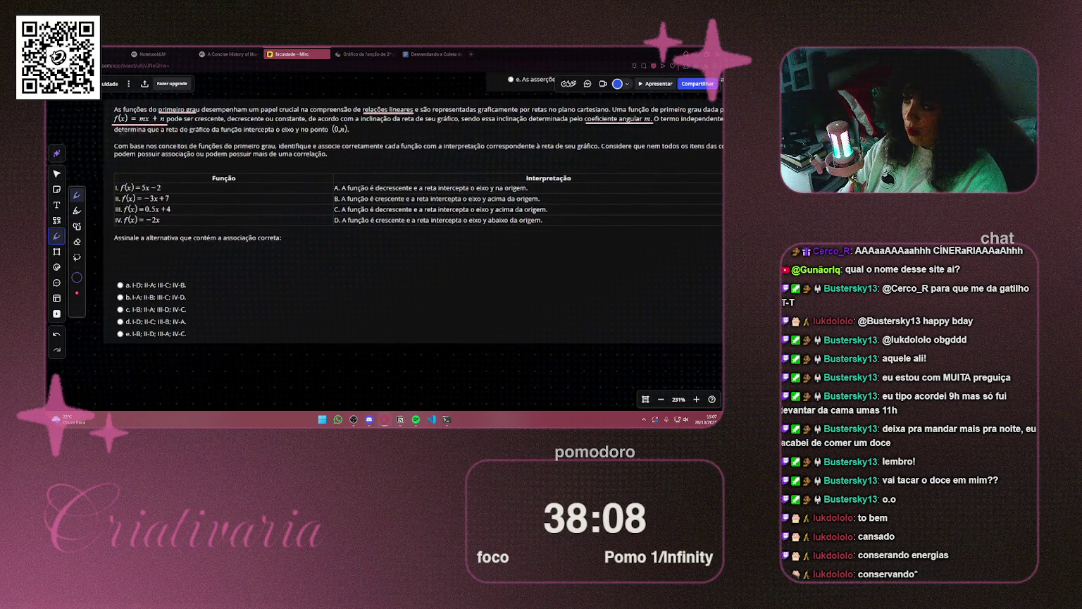
pyautogui.moveTo(114, 133); pyautogui.dragTo(355, 133)
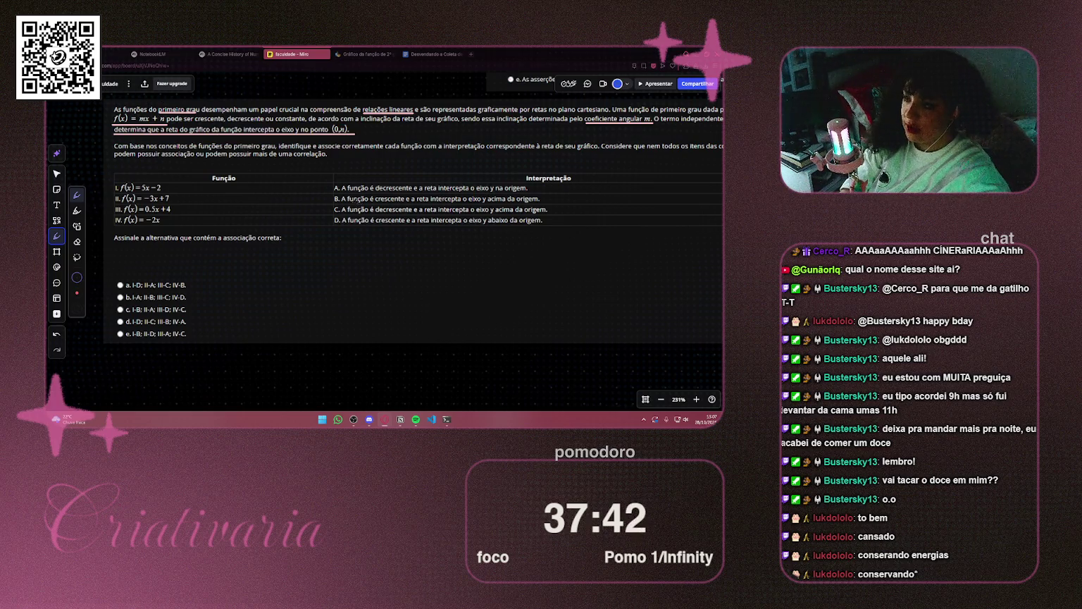
pyautogui.hscroll(2, 315, 146)
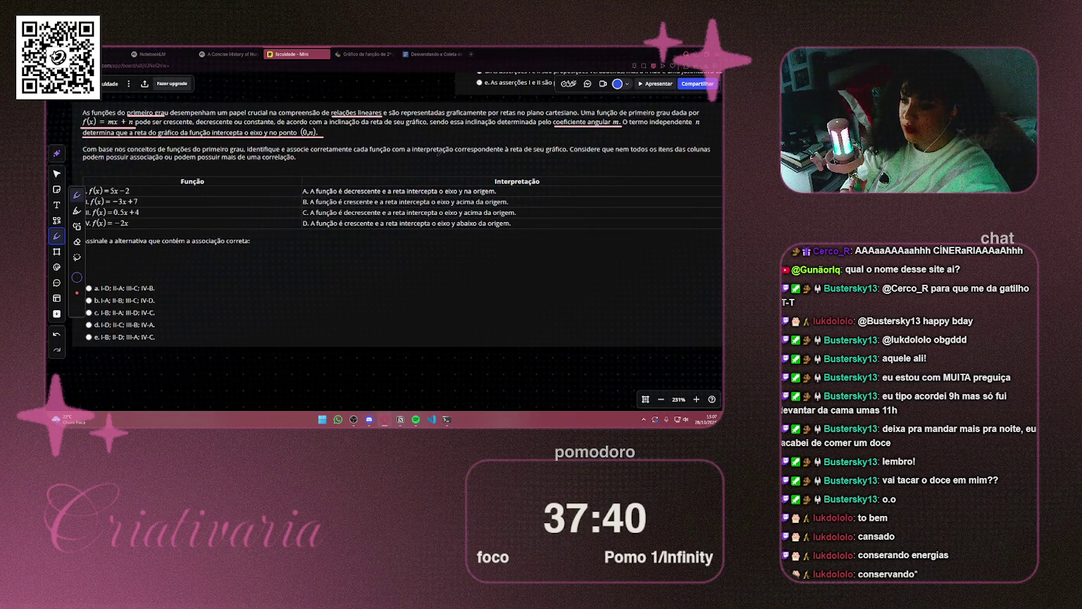
pyautogui.hscroll(3, 402, 150)
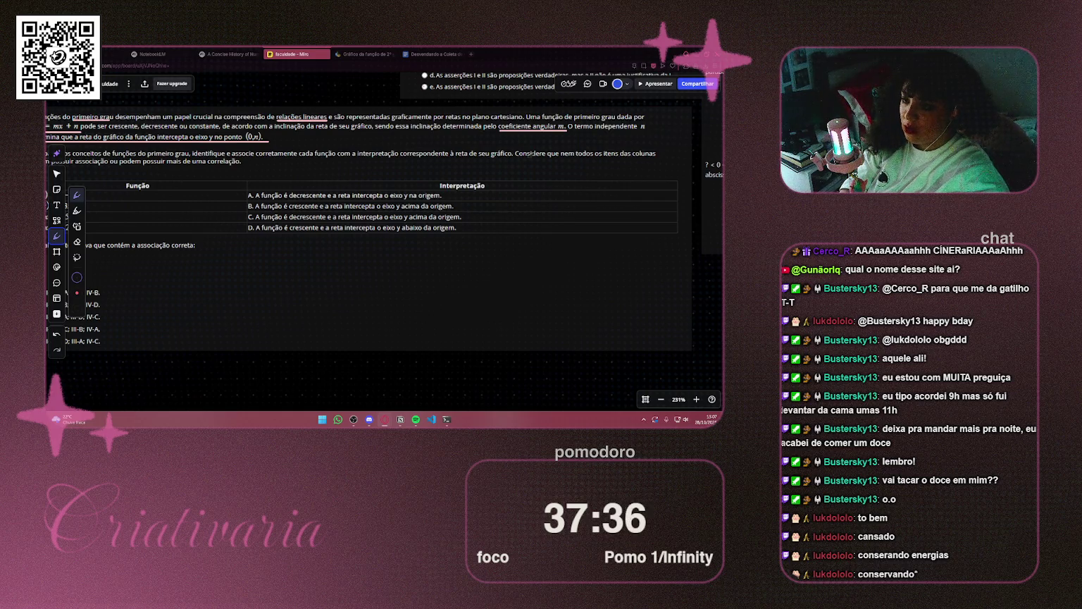
pyautogui.hscroll(-4, 615, 153)
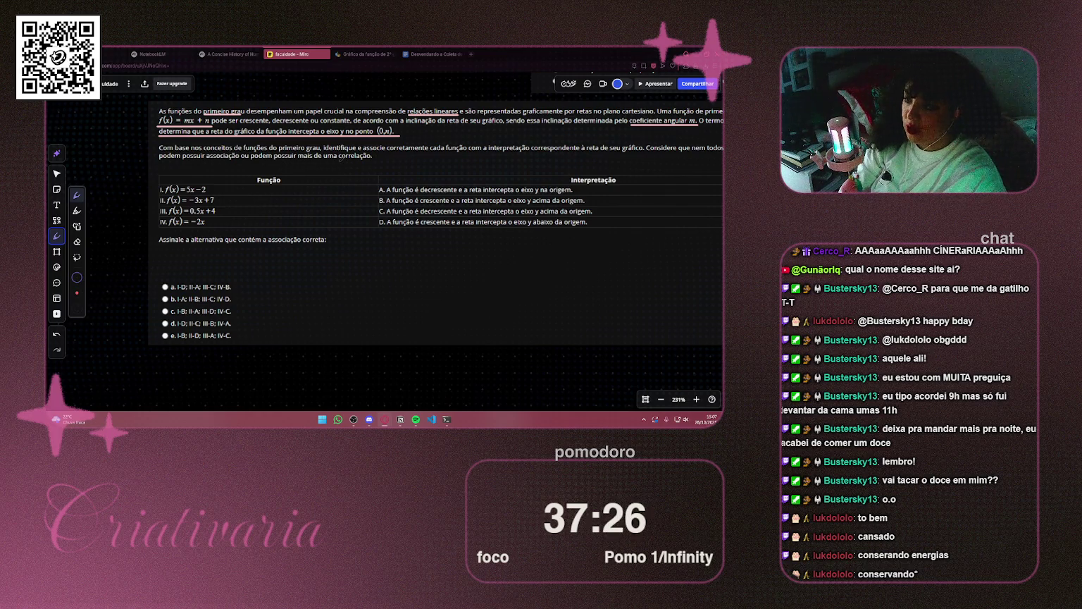
pyautogui.moveTo(465, 149); pyautogui.dragTo(398, 149)
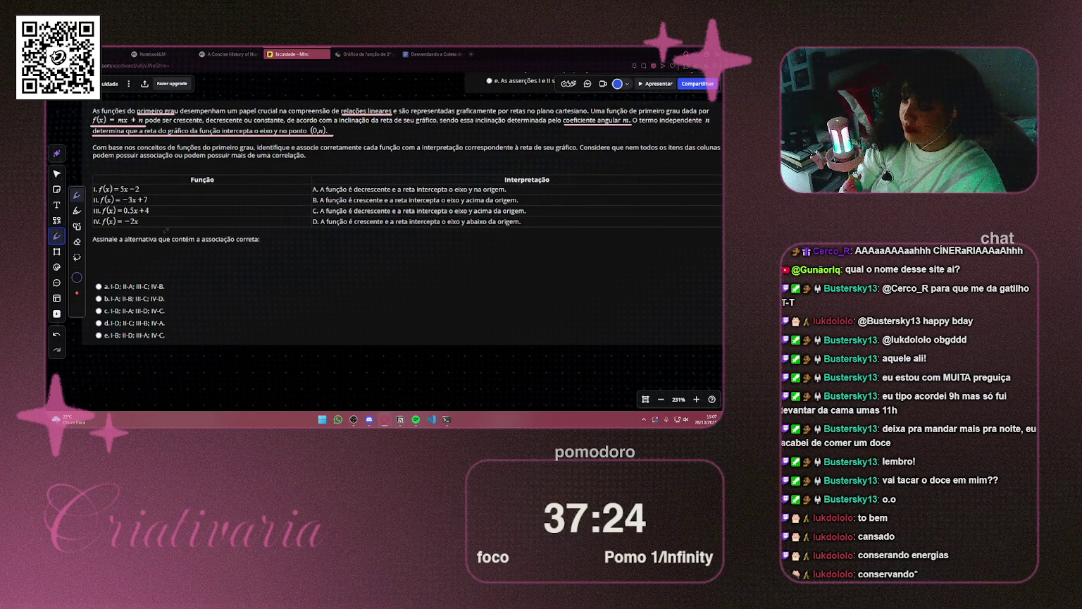
pyautogui.scroll(-2, 201, 182)
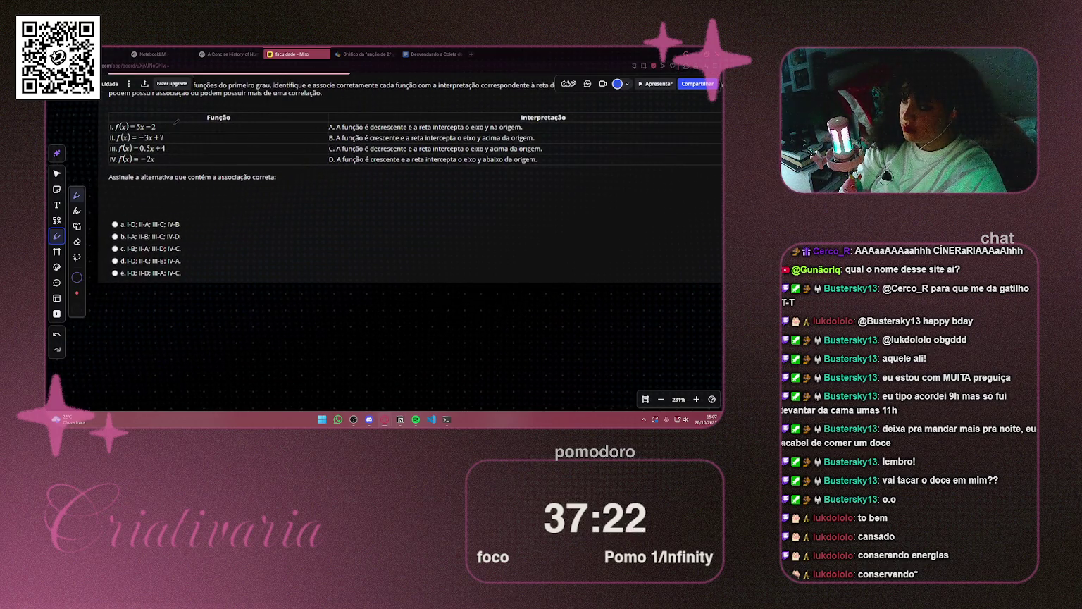
pyautogui.moveTo(278, 141); pyautogui.dragTo(285, 213)
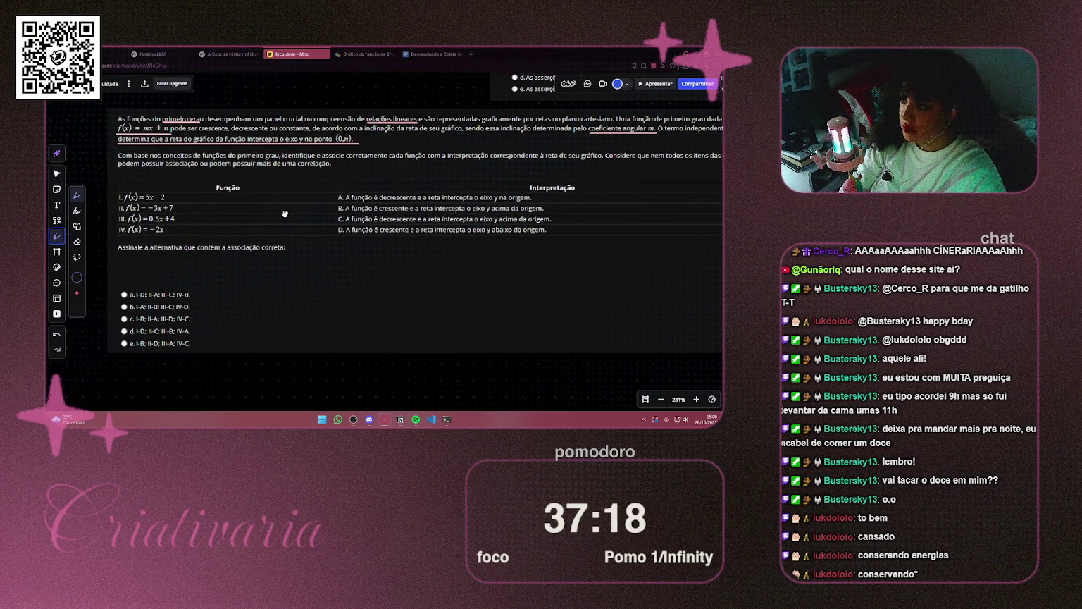
pyautogui.moveTo(285, 213); pyautogui.dragTo(277, 198)
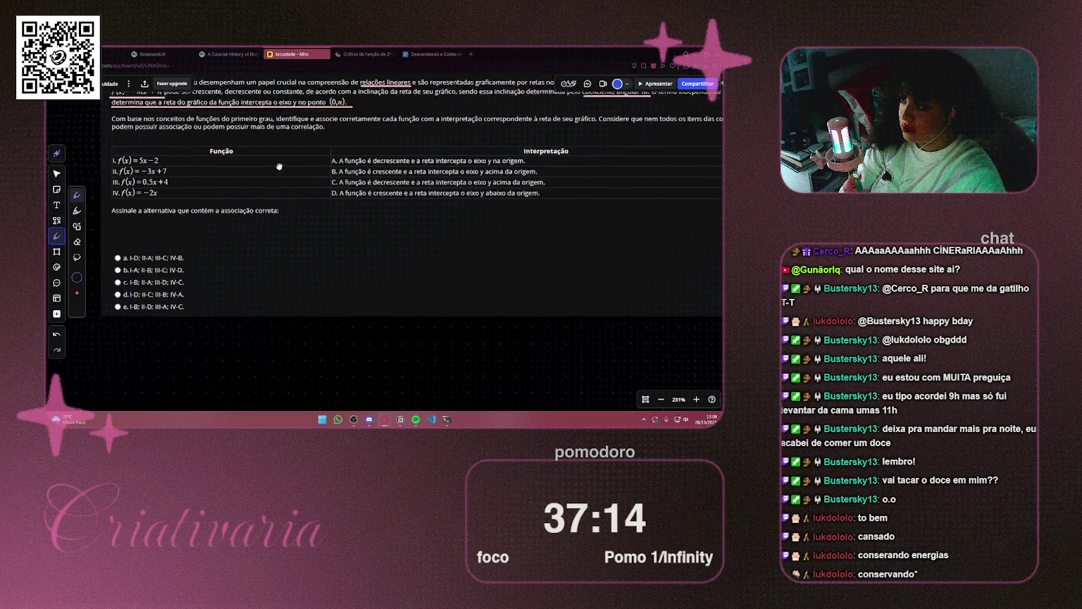
# Handwrite f(x)=mx +n below the question, undoing the botched parenthesis strokes
pyautogui.scroll(-5, 277, 197)
pyautogui.scroll(3, 175, 202)
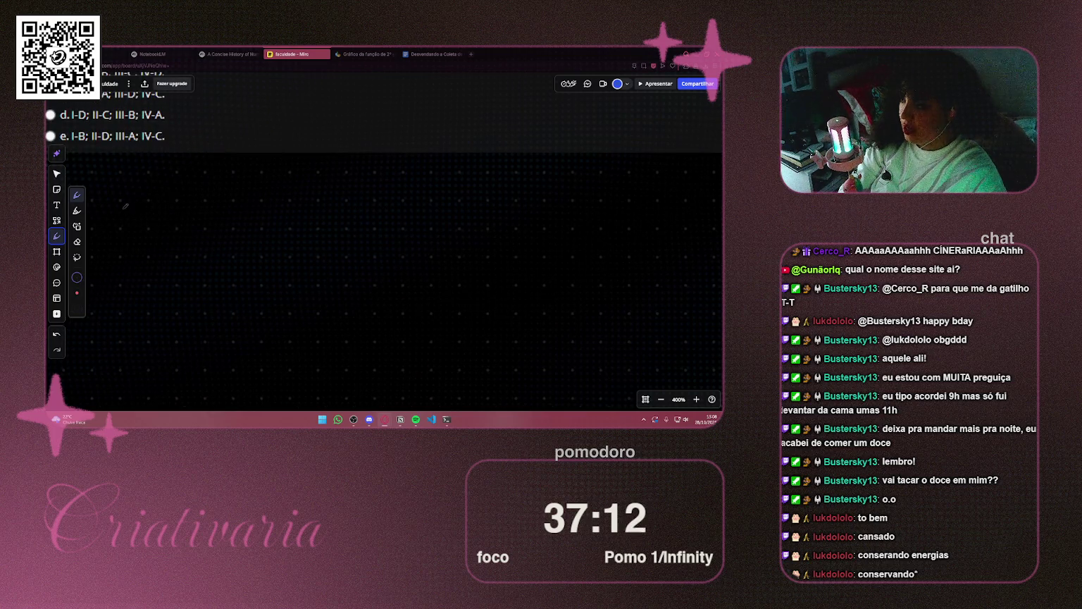
pyautogui.moveTo(164, 222)
pyautogui.mouseDown()
pyautogui.moveTo(193, 217)
pyautogui.moveTo(200, 233)
pyautogui.moveTo(225, 224)
pyautogui.moveTo(202, 231)
pyautogui.mouseUp()
pyautogui.moveTo(237, 200); pyautogui.dragTo(239, 226)
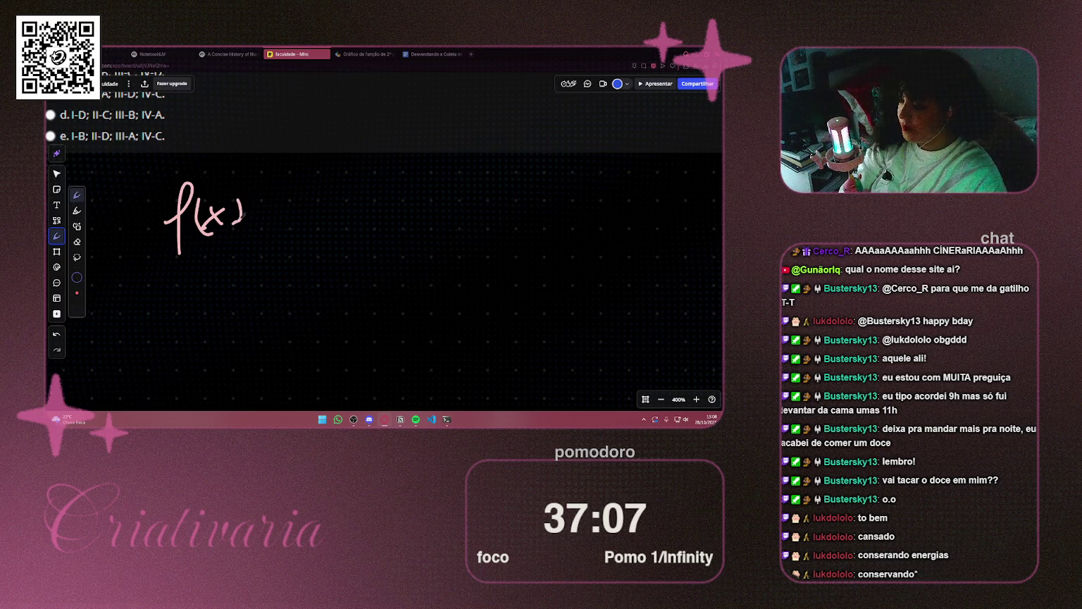
pyautogui.hotkey('ctrl', 'z')
pyautogui.hotkey('ctrl', 'z')
pyautogui.hotkey('ctrl', 'z')
pyautogui.hotkey('ctrl', 'z')
pyautogui.moveTo(207, 204)
pyautogui.mouseDown()
pyautogui.moveTo(202, 224)
pyautogui.moveTo(236, 227)
pyautogui.moveTo(262, 208)
pyautogui.moveTo(266, 300)
pyautogui.moveTo(267, 212)
pyautogui.mouseUp()
pyautogui.hotkey('ctrl', 'z')
pyautogui.scroll(-5, 267, 210)
pyautogui.scroll(5, 267, 212)
pyautogui.moveTo(202, 270)
pyautogui.mouseDown()
pyautogui.moveTo(246, 271)
pyautogui.moveTo(236, 285)
pyautogui.moveTo(274, 276)
pyautogui.moveTo(300, 285)
pyautogui.mouseUp()
pyautogui.scroll(-3, 275, 211)
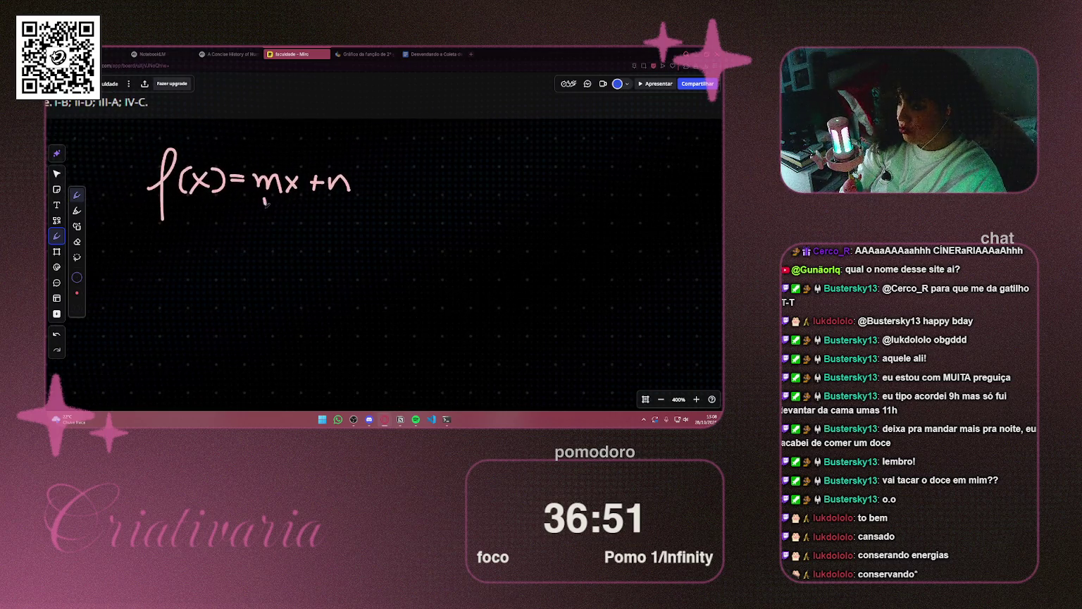
# Draw a curved arrow pointing down from the mx term
pyautogui.moveTo(266, 200); pyautogui.dragTo(250, 283)
pyautogui.scroll(-2, 259, 281)
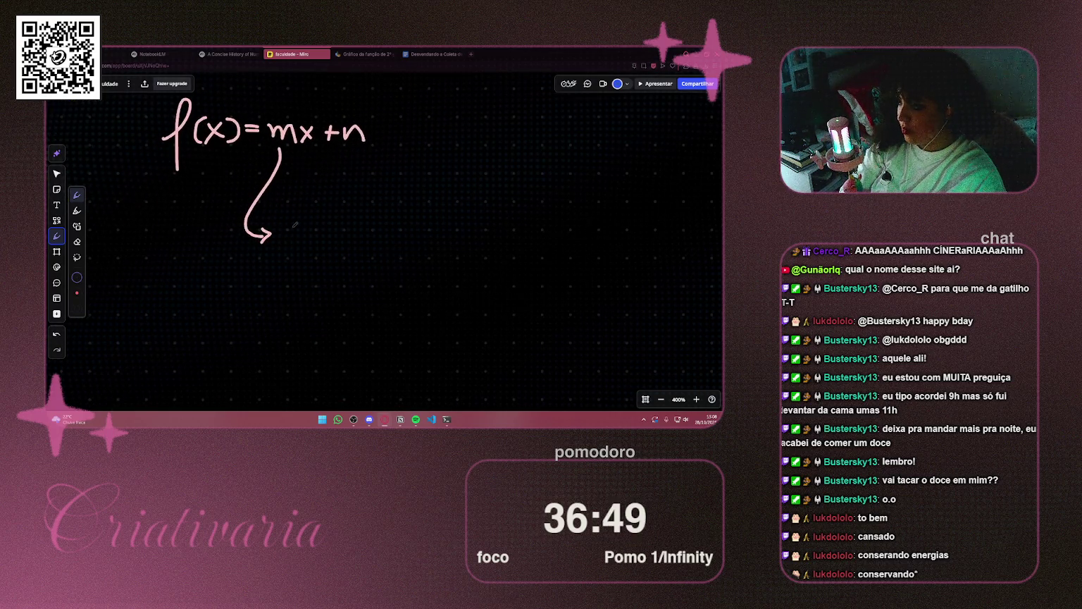
pyautogui.hotkey('ctrl', 'z')
pyautogui.moveTo(281, 147)
pyautogui.mouseDown()
pyautogui.moveTo(247, 242)
pyautogui.moveTo(270, 244)
pyautogui.moveTo(164, 249)
pyautogui.moveTo(185, 297)
pyautogui.mouseUp()
pyautogui.click(56, 205)
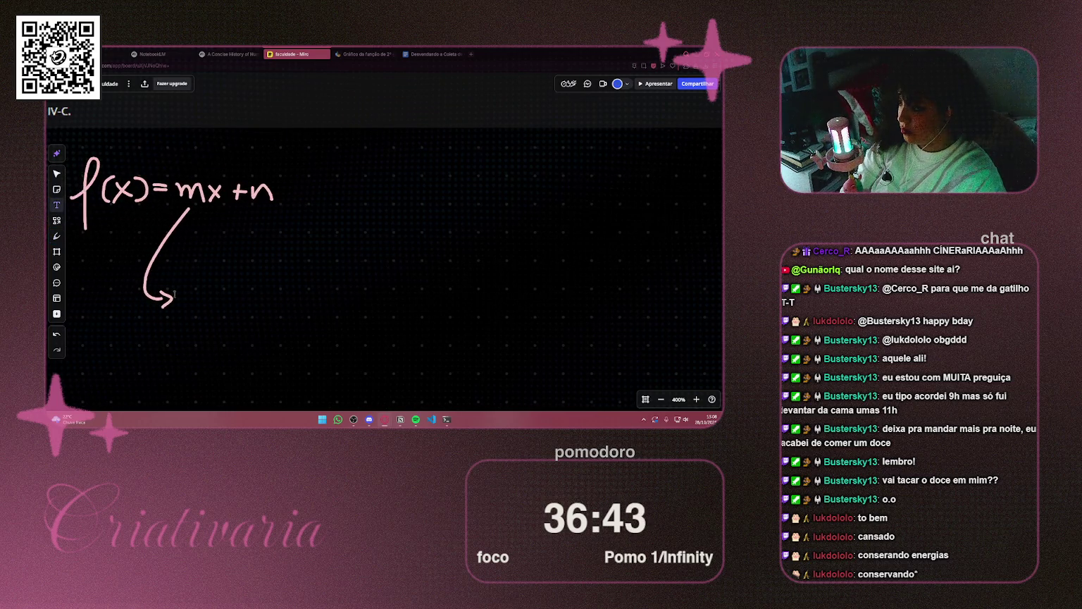
# Add a size-11 text note 'determina a inclinação da reta' at the arrow's tip
pyautogui.click(178, 295)
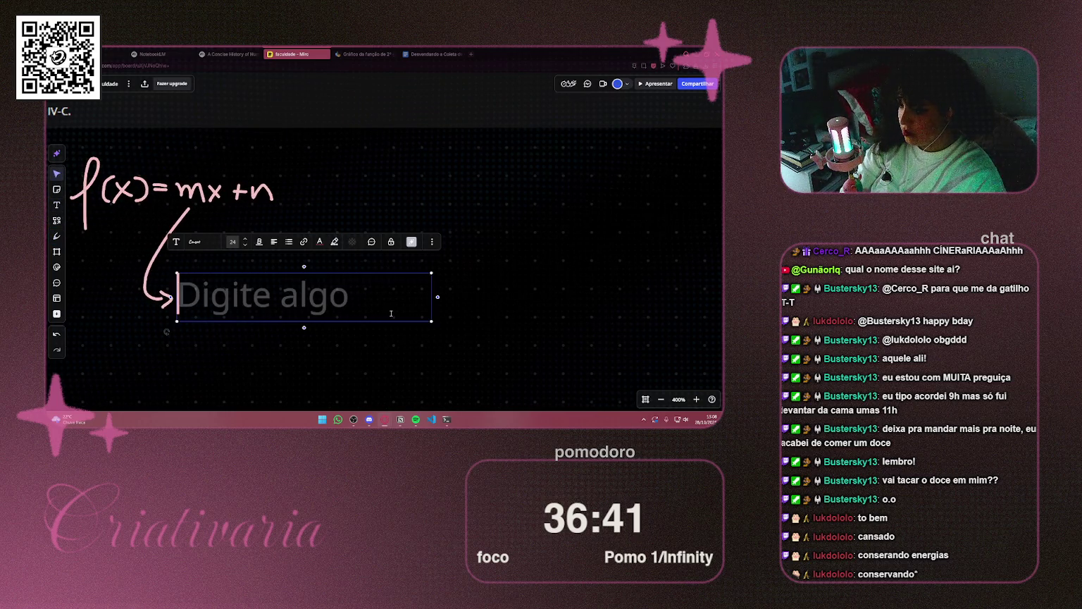
pyautogui.moveTo(431, 322); pyautogui.dragTo(294, 295)
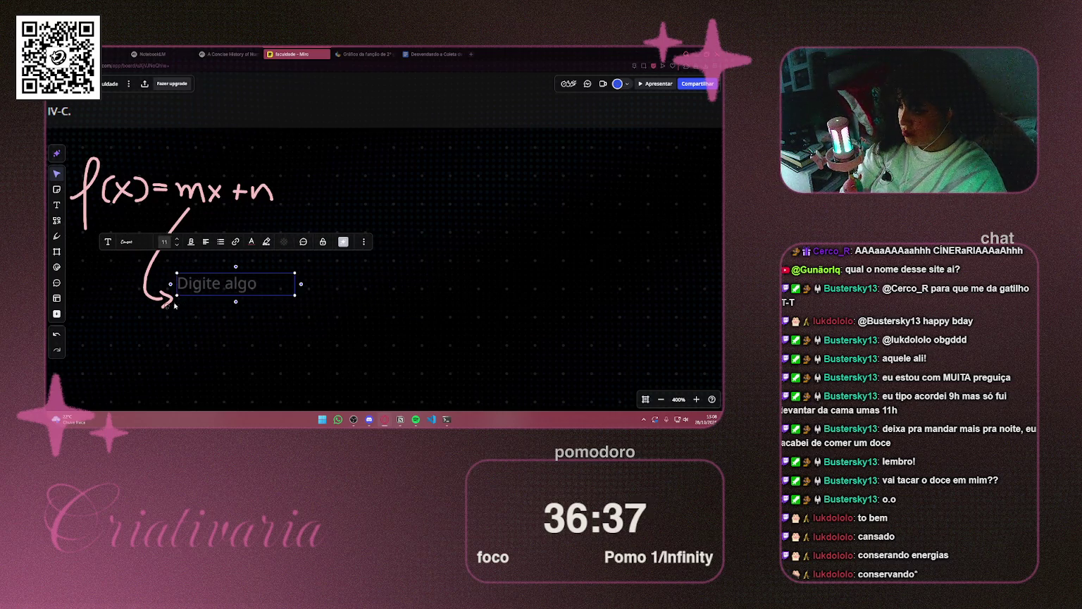
pyautogui.write('de')
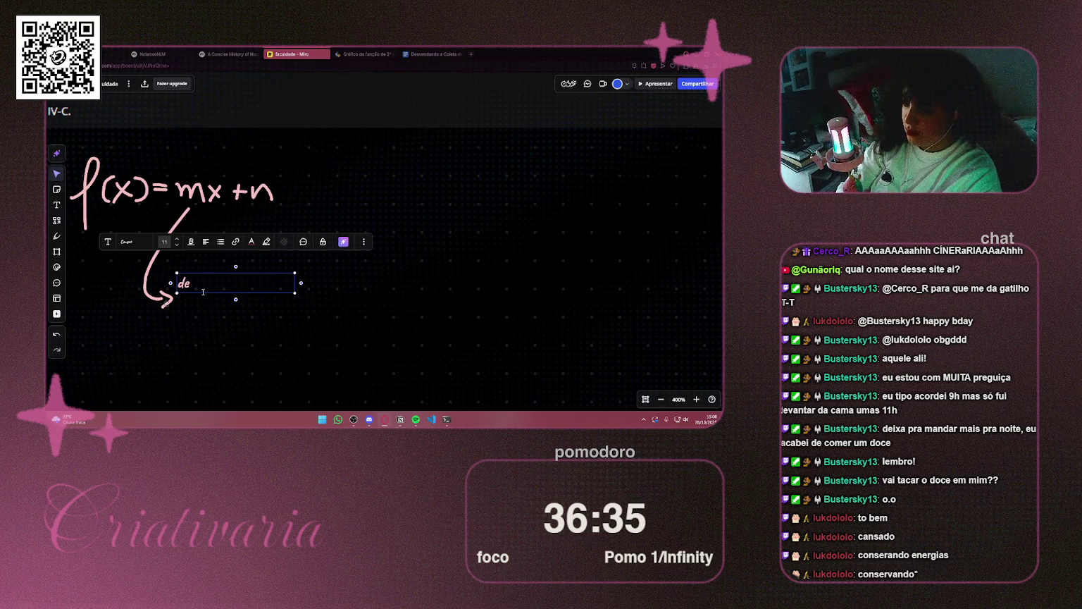
pyautogui.write('termina d')
pyautogui.press('BackSpace')
pyautogui.write('s')
pyautogui.press('BackSpace')
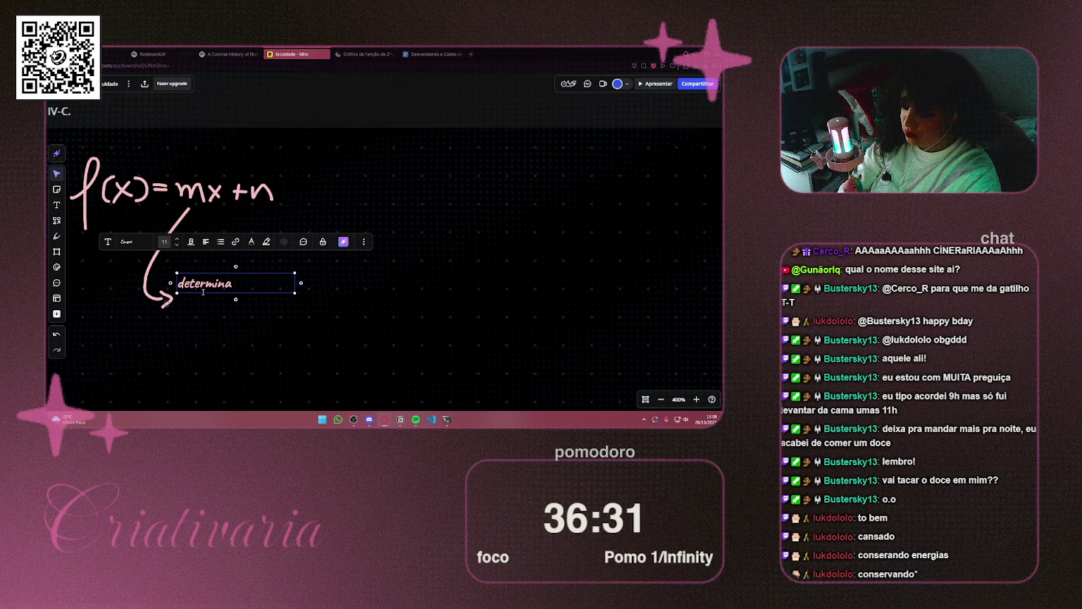
pyautogui.write('dinclina~')
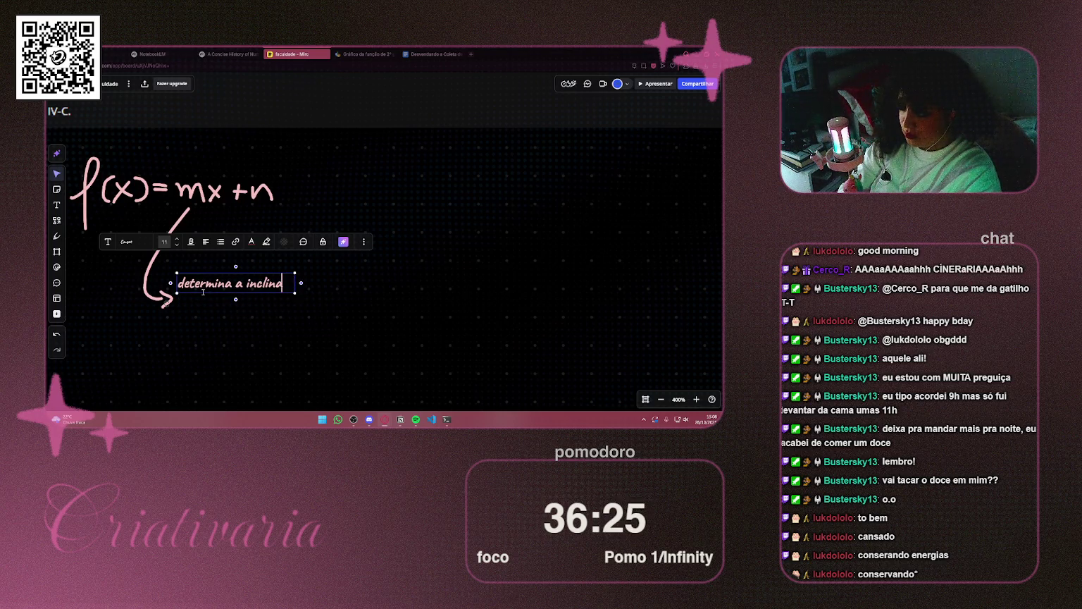
pyautogui.press('BackSpace')
pyautogui.write('ção')
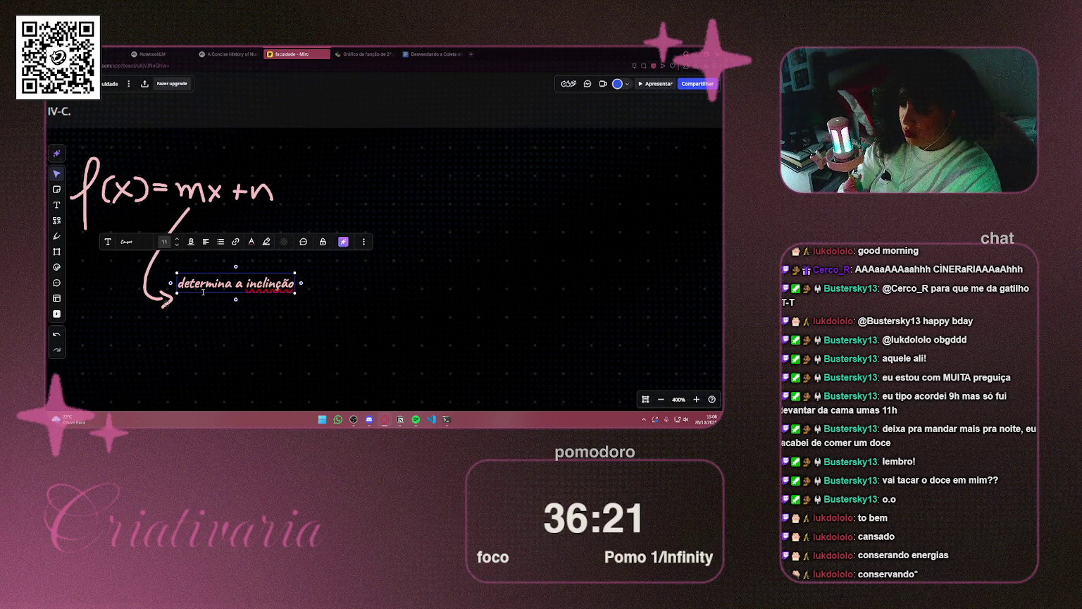
pyautogui.press('BackSpace')
pyautogui.press('BackSpace')
pyautogui.press('BackSpace')
pyautogui.write('a')
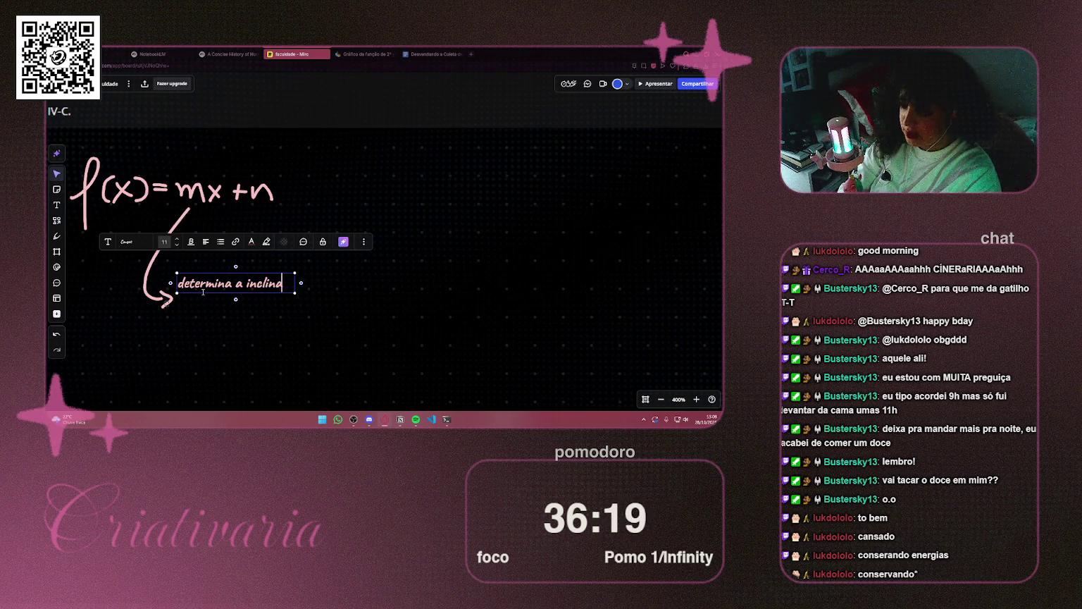
pyautogui.write('ção da')
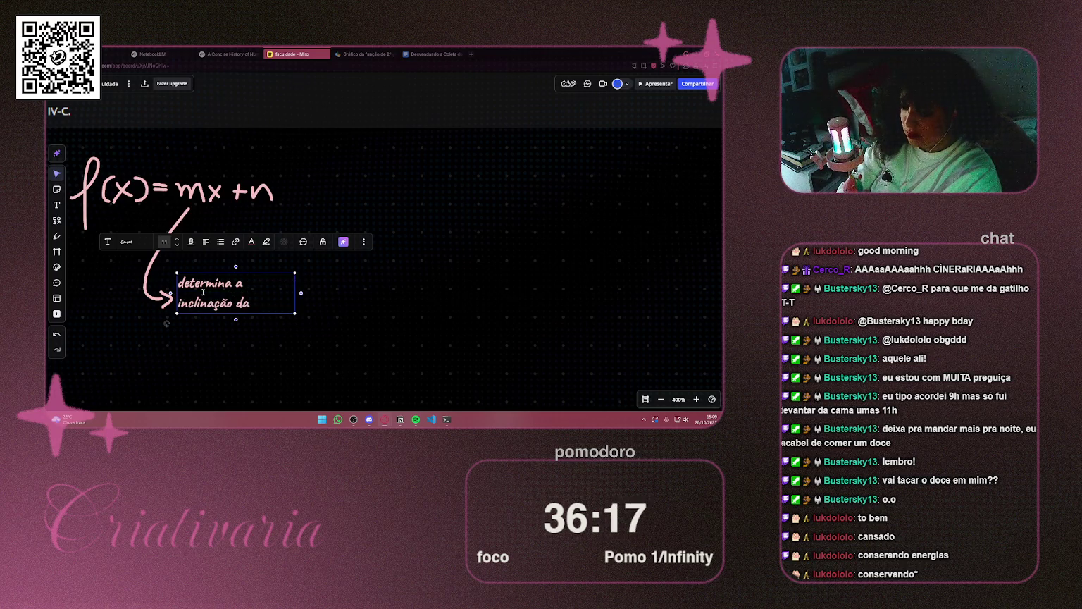
pyautogui.write(' reta')
pyautogui.click(344, 296)
# Nudge the inclination note slightly left and draw an arrow up from n
pyautogui.click(238, 286)
pyautogui.moveTo(237, 286); pyautogui.dragTo(227, 285)
pyautogui.click(56, 236)
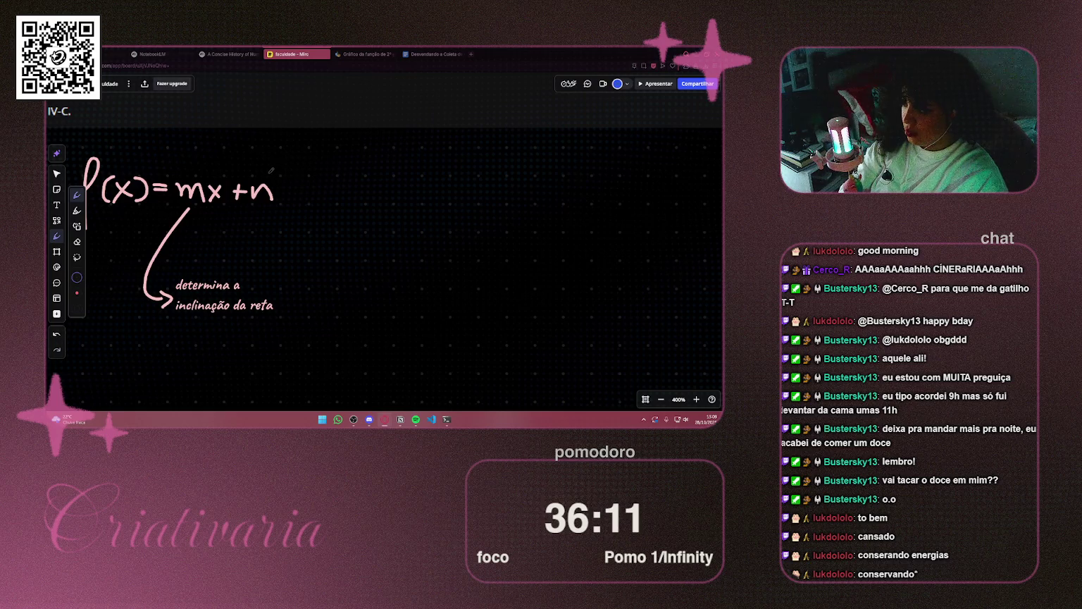
pyautogui.moveTo(276, 167)
pyautogui.mouseDown()
pyautogui.moveTo(296, 104)
pyautogui.moveTo(299, 112)
pyautogui.mouseUp()
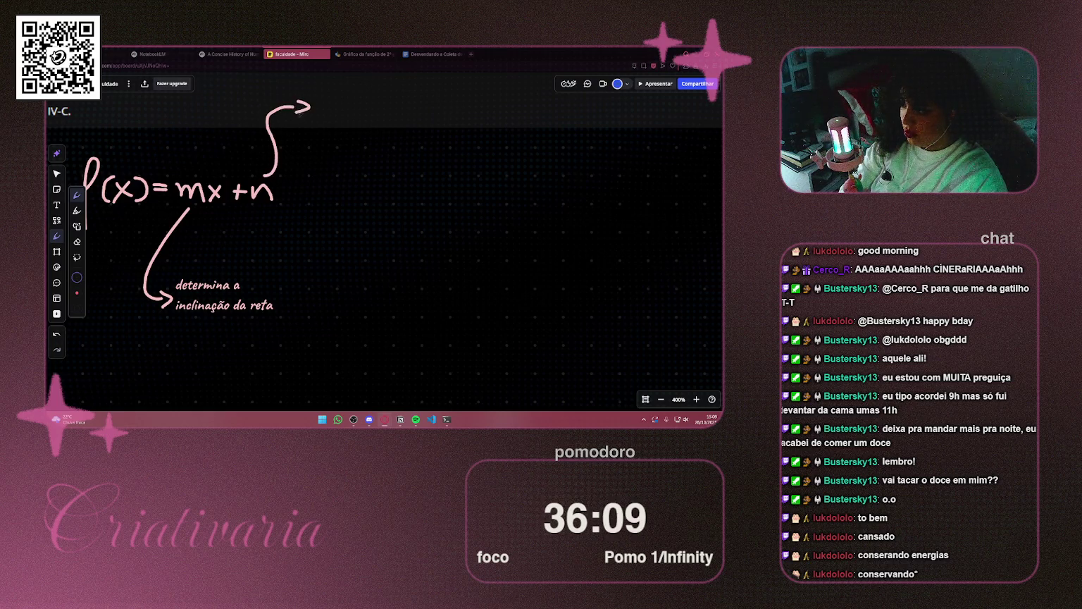
# Redraw the n arrow curving down-right and label it 'determina se a reta vai passar pelo eixo y (n,0)'
pyautogui.hotkey('ctrl', 'z')
pyautogui.hotkey('ctrl', 'z')
pyautogui.moveTo(255, 204); pyautogui.dragTo(271, 252)
pyautogui.press('t')
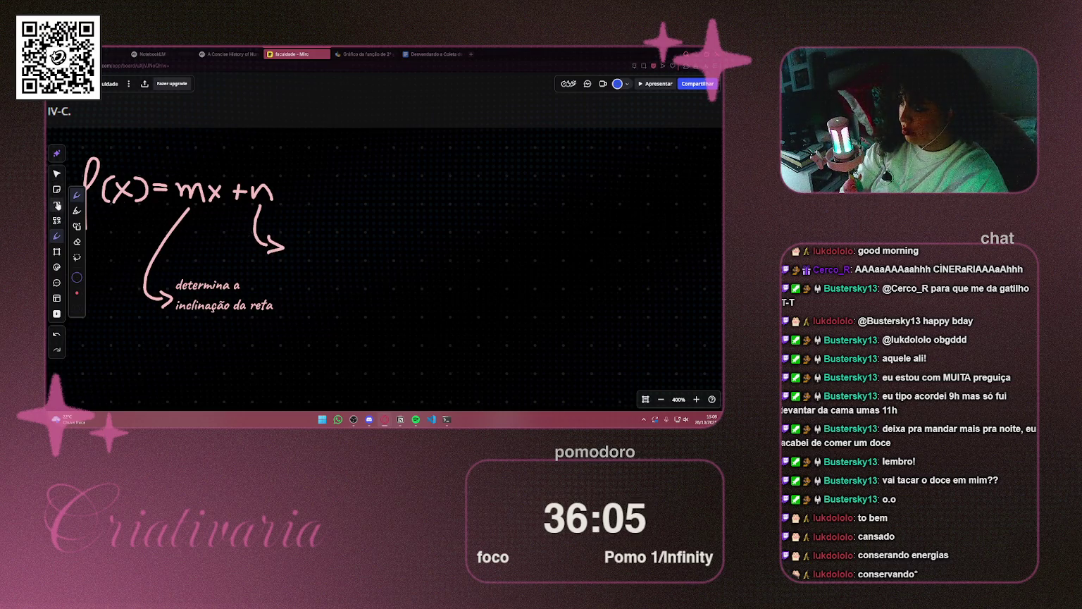
pyautogui.click(298, 247)
pyautogui.write('det')
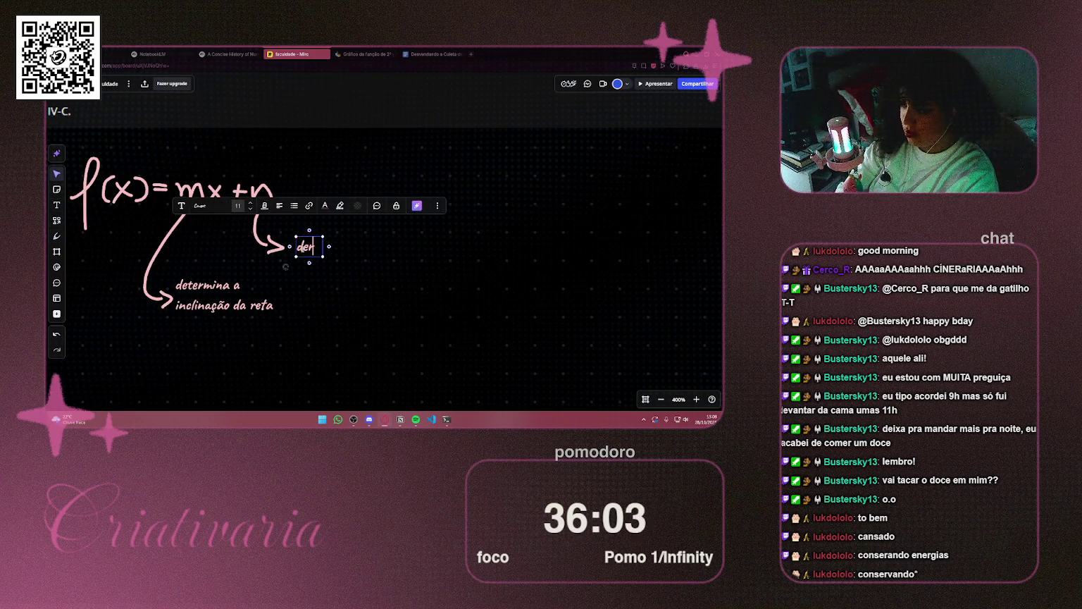
pyautogui.write('ermina s')
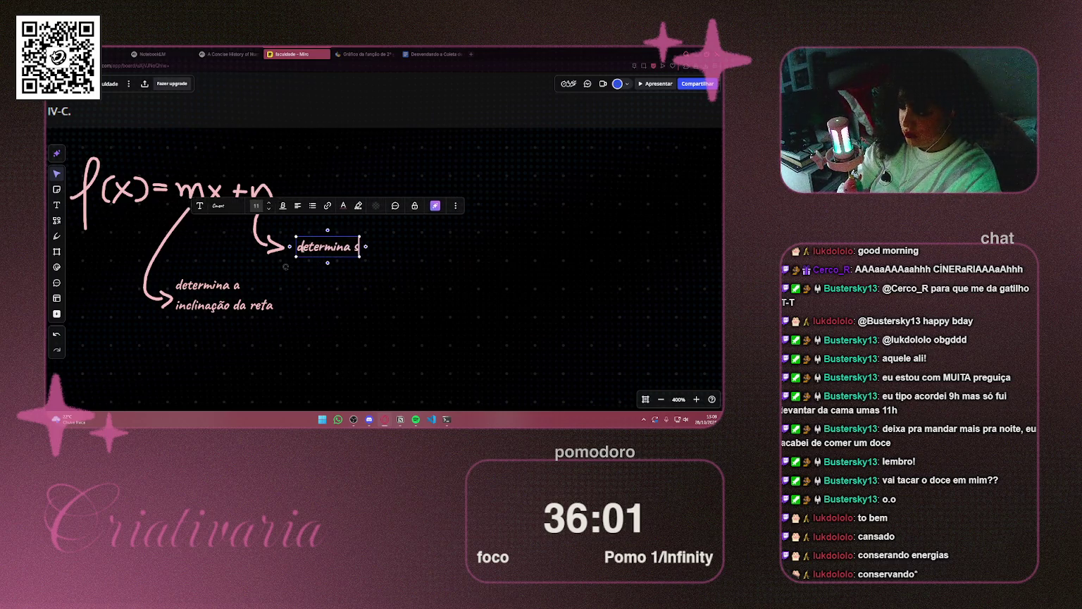
pyautogui.write('e d reta')
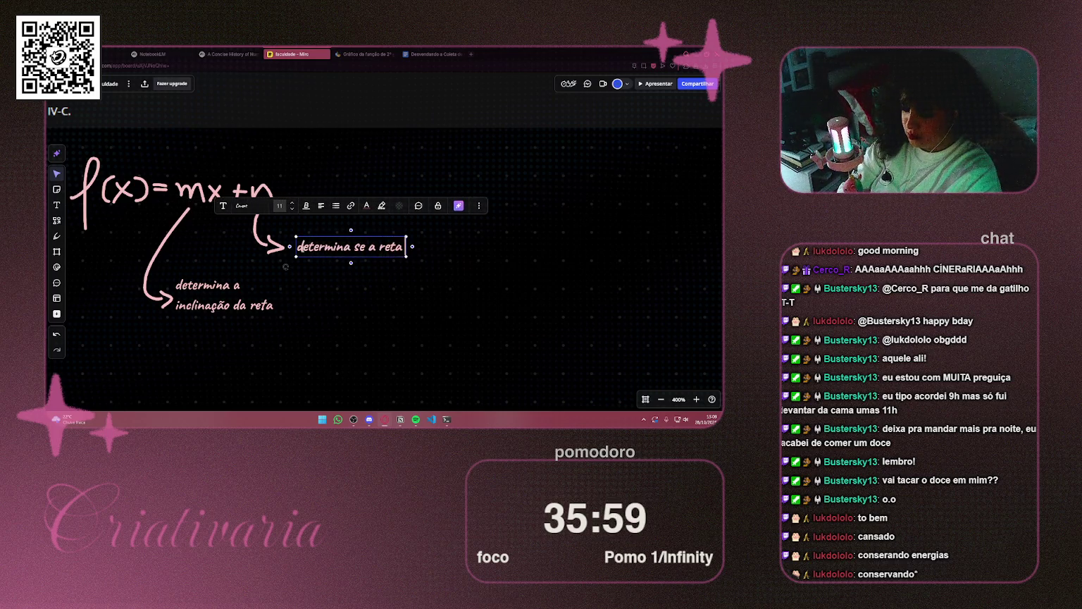
pyautogui.write(' vai passar')
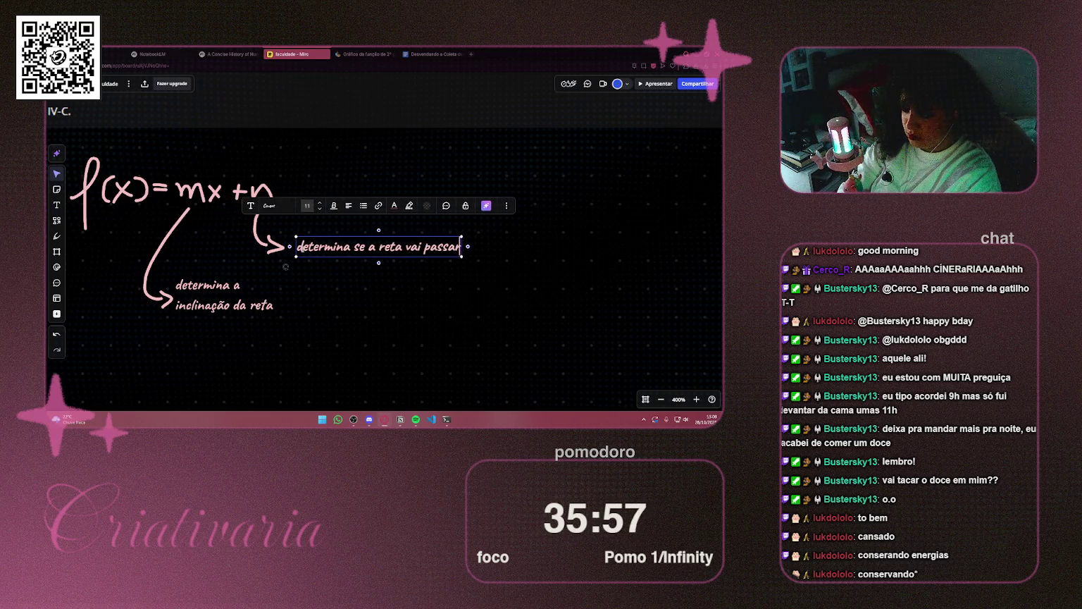
pyautogui.write(' pelo e')
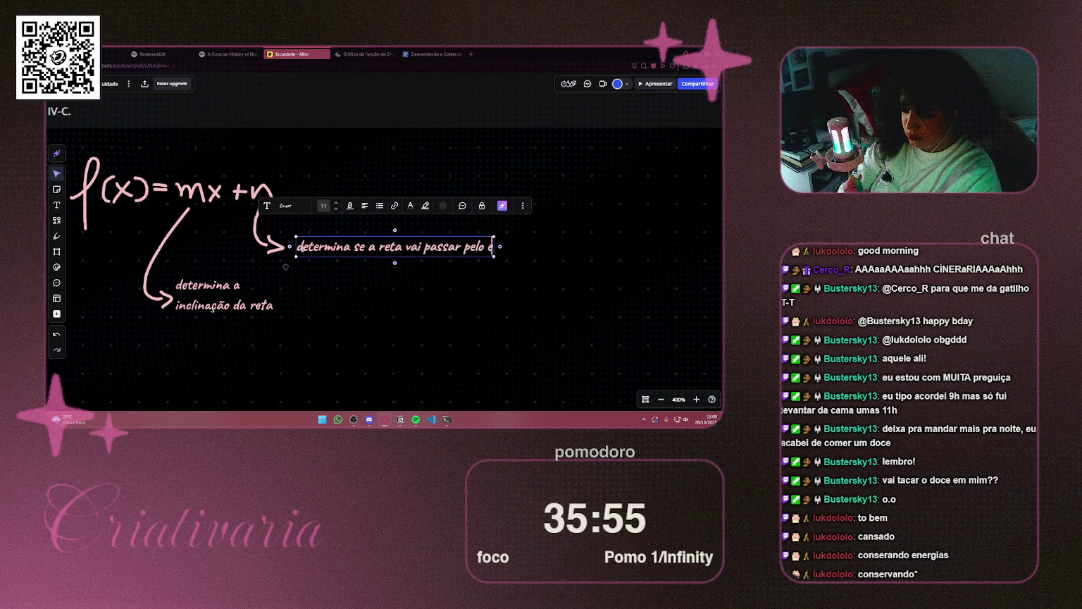
pyautogui.write('ixo y (')
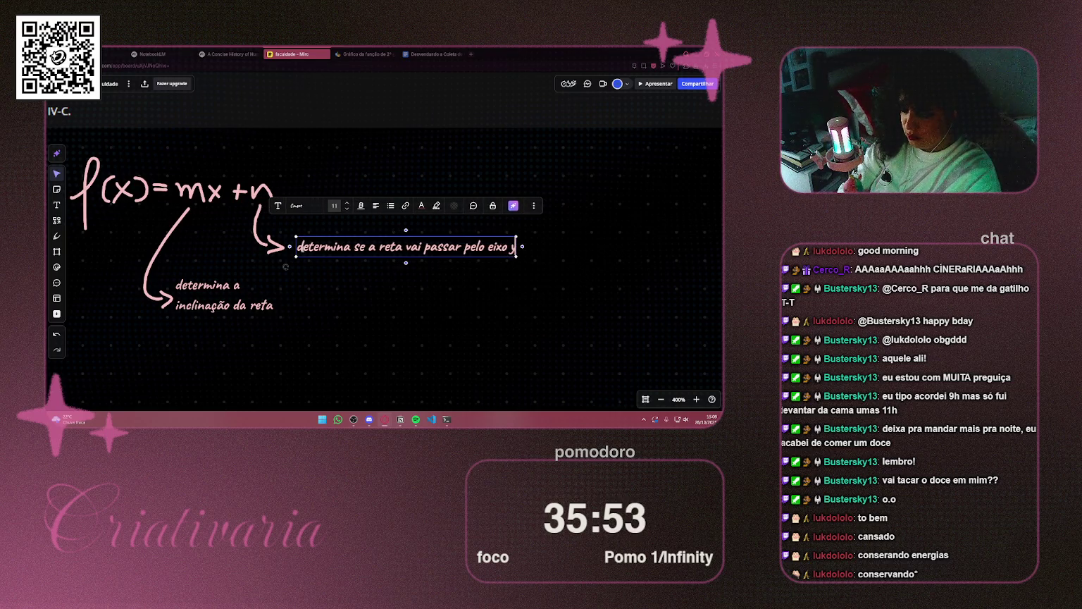
pyautogui.write('n')
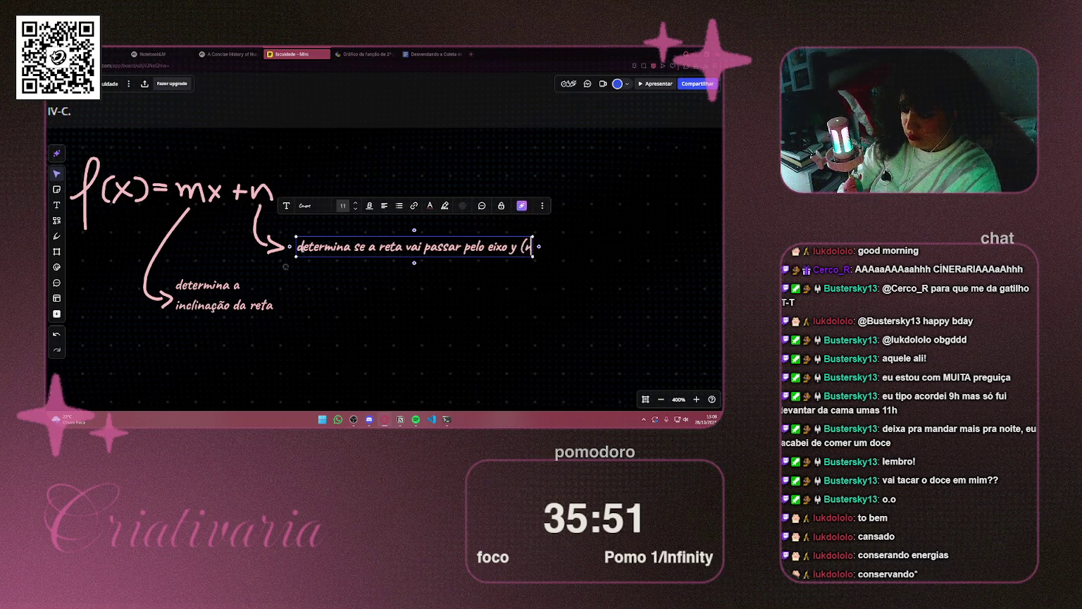
pyautogui.write(',')
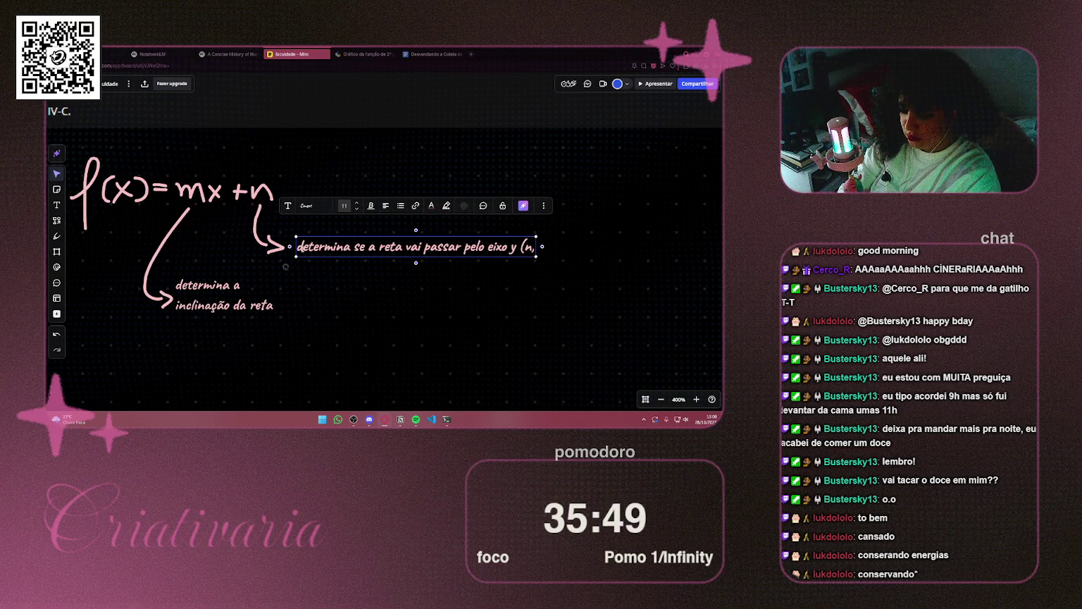
pyautogui.write('0)')
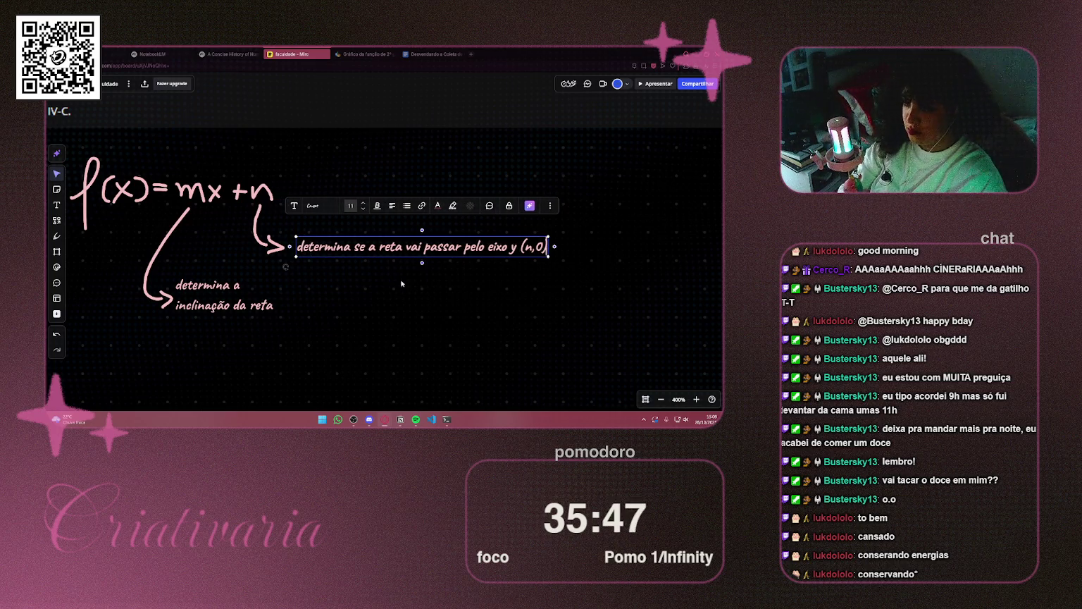
pyautogui.scroll(-5, 286, 266)
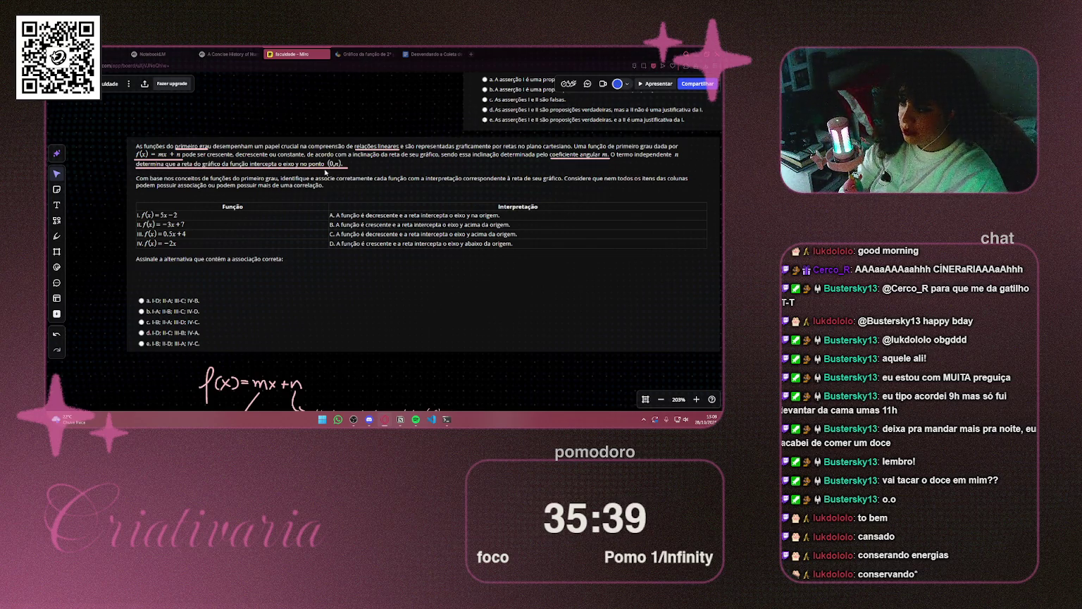
# Correct the n note's point to (0,n), then open a new browser tab
pyautogui.scroll(-5, 363, 214)
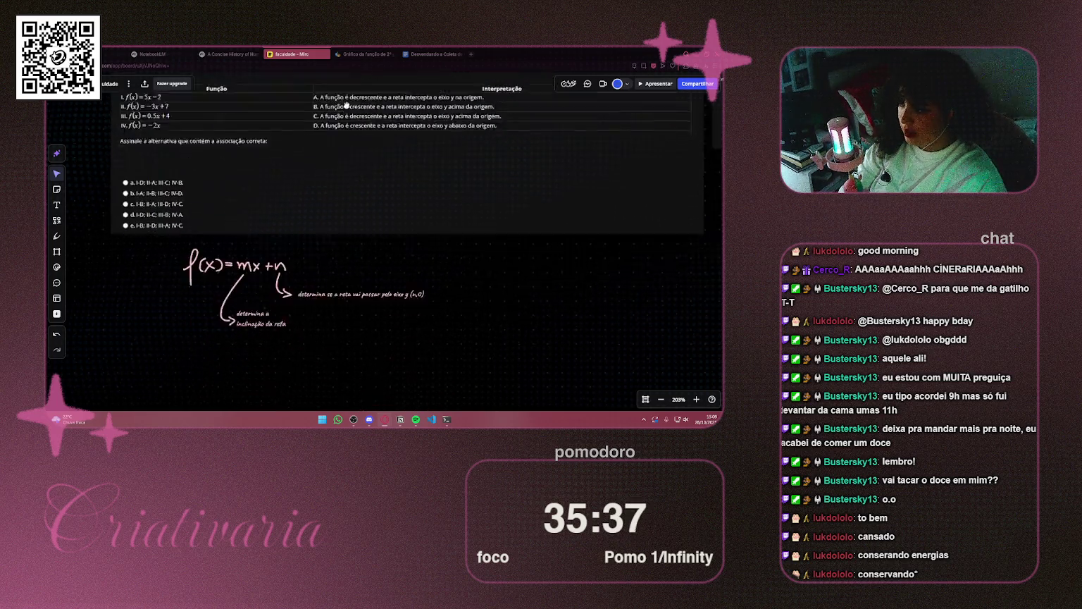
pyautogui.click(423, 253)
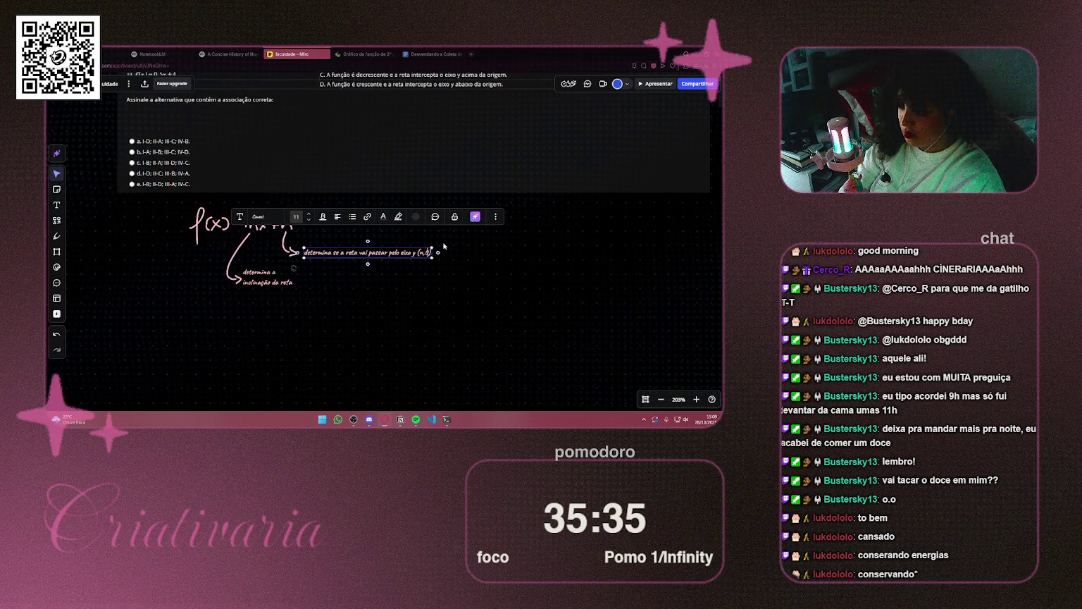
pyautogui.press('BackSpace')
pyautogui.press('BackSpace')
pyautogui.press('BackSpace')
pyautogui.write('0')
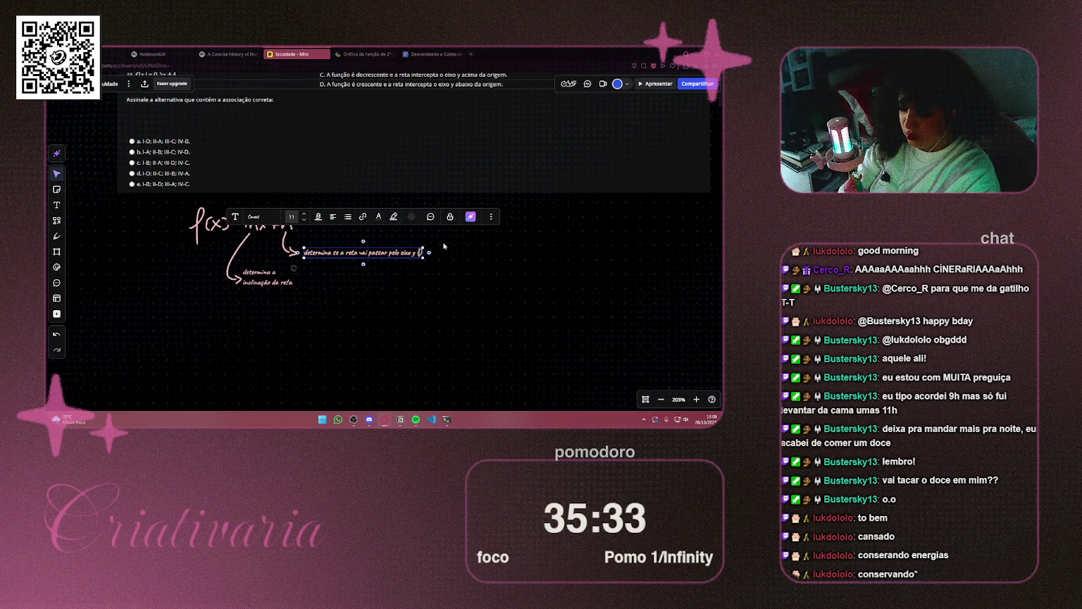
pyautogui.write(',b')
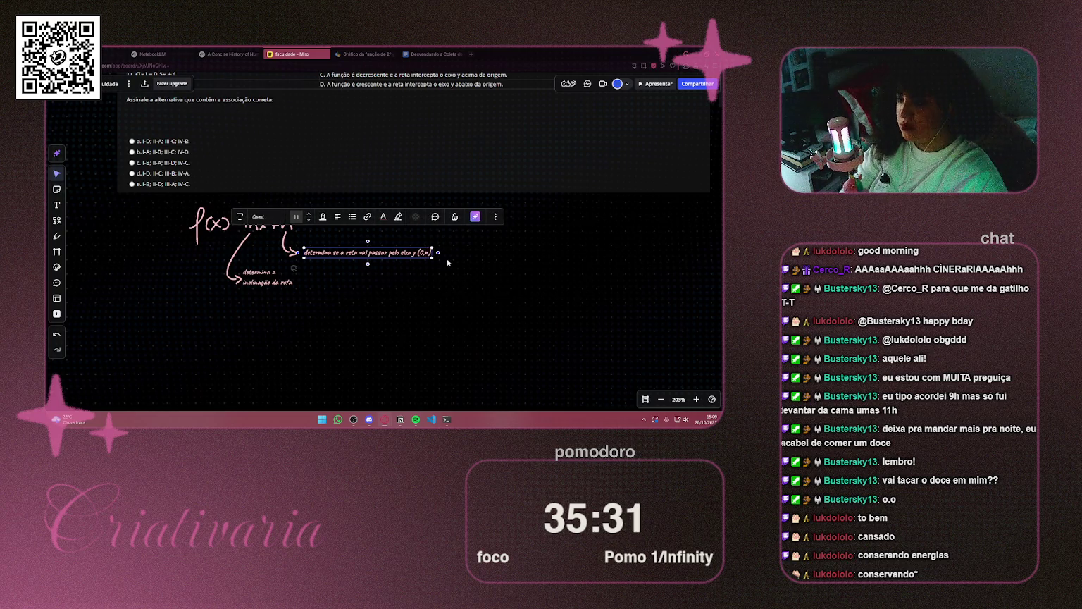
pyautogui.click(506, 272)
pyautogui.doubleClick(381, 252)
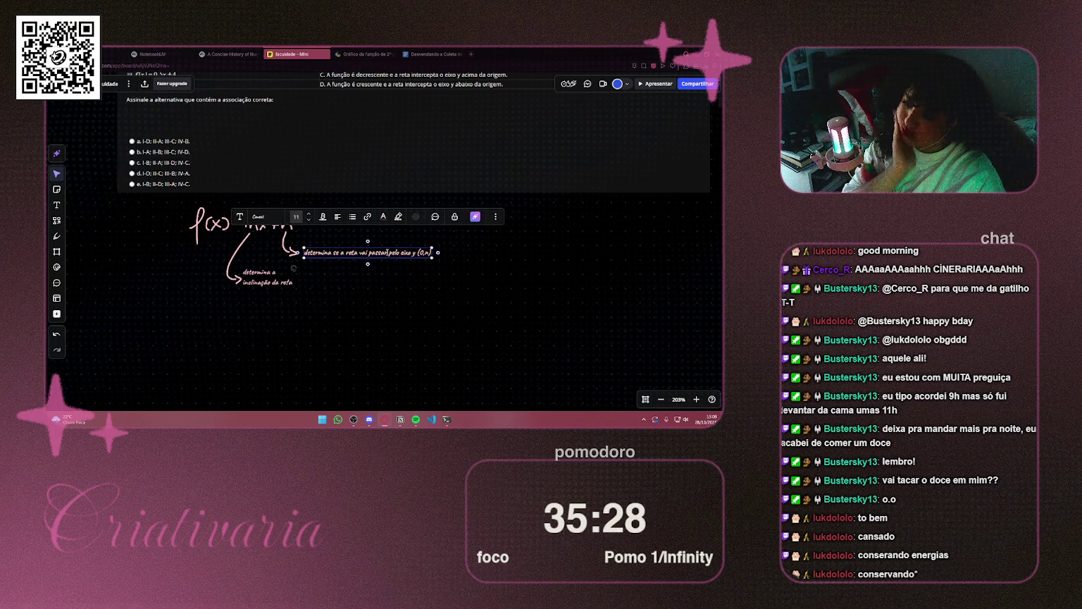
pyautogui.click(294, 268)
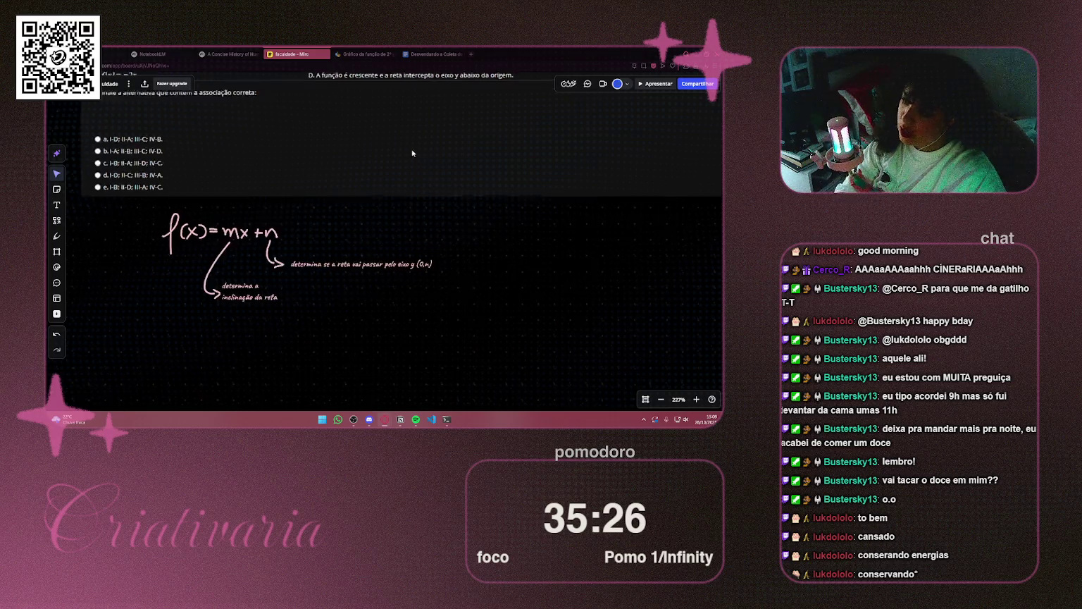
pyautogui.scroll(3, 411, 157)
pyautogui.click(470, 54)
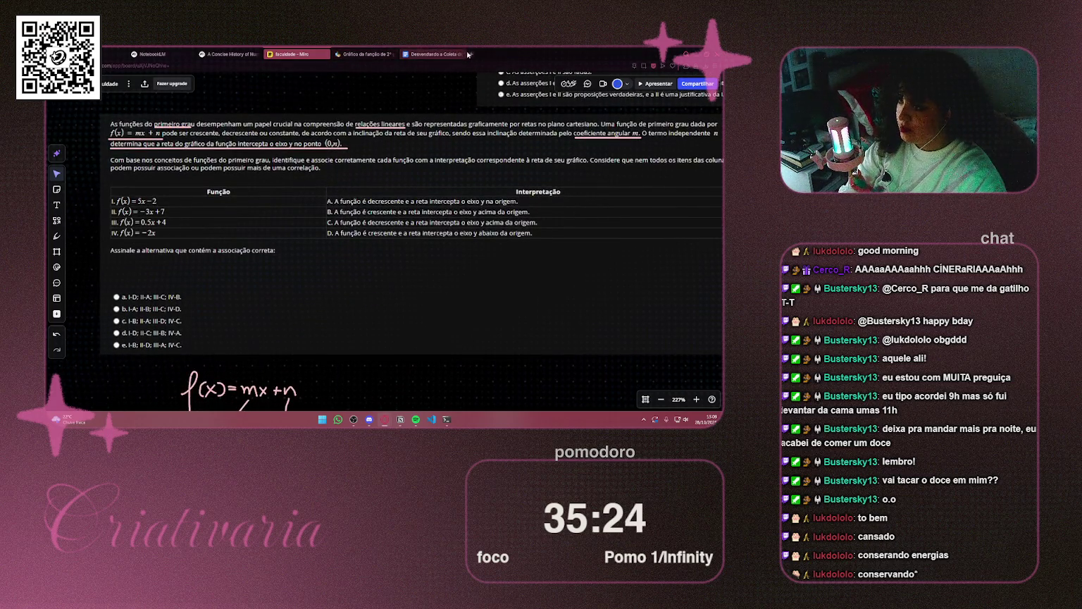
# Google 'intercepta' to check its meaning, then close the search tab
pyautogui.write('intercep')
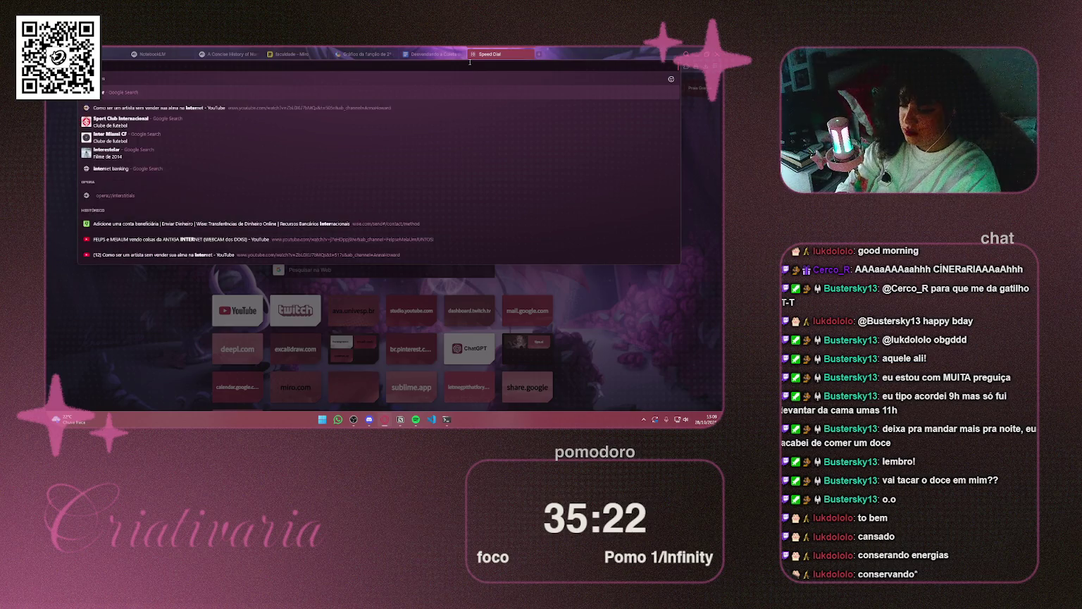
pyautogui.write('ta')
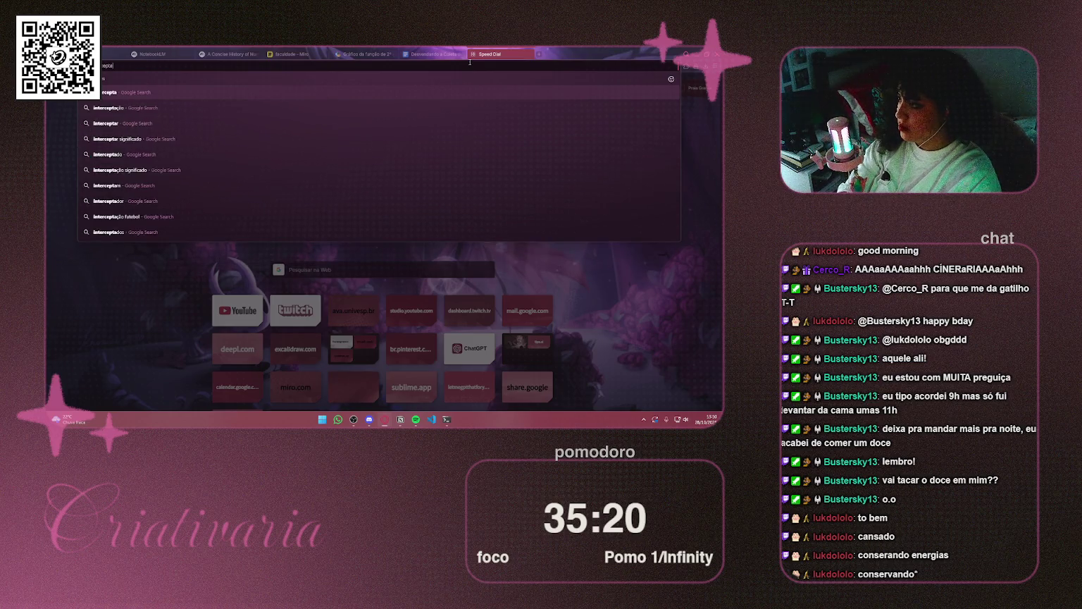
pyautogui.press('Return')
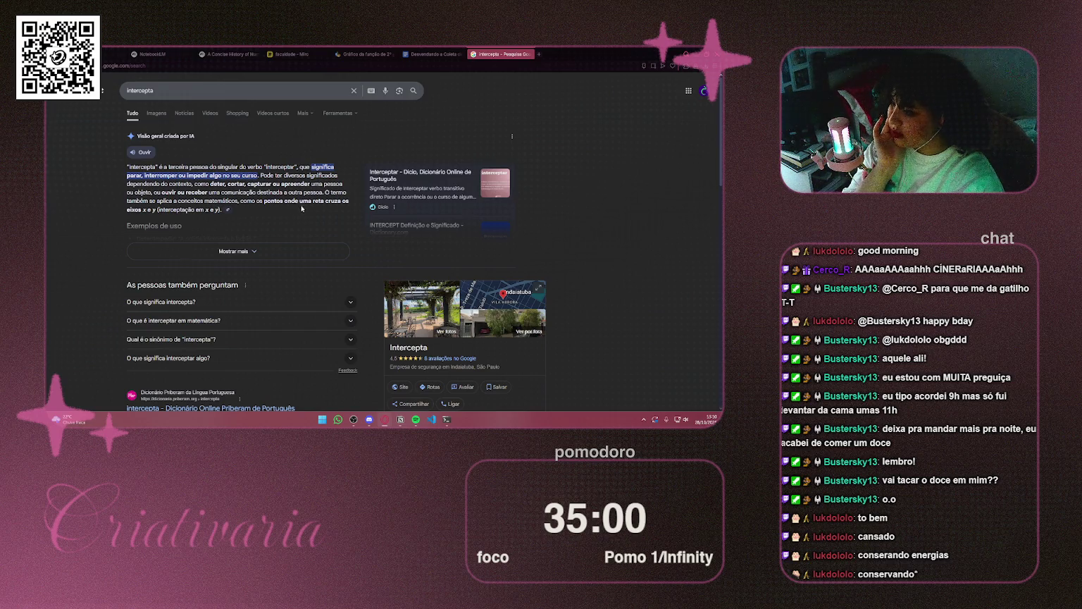
pyautogui.click(529, 54)
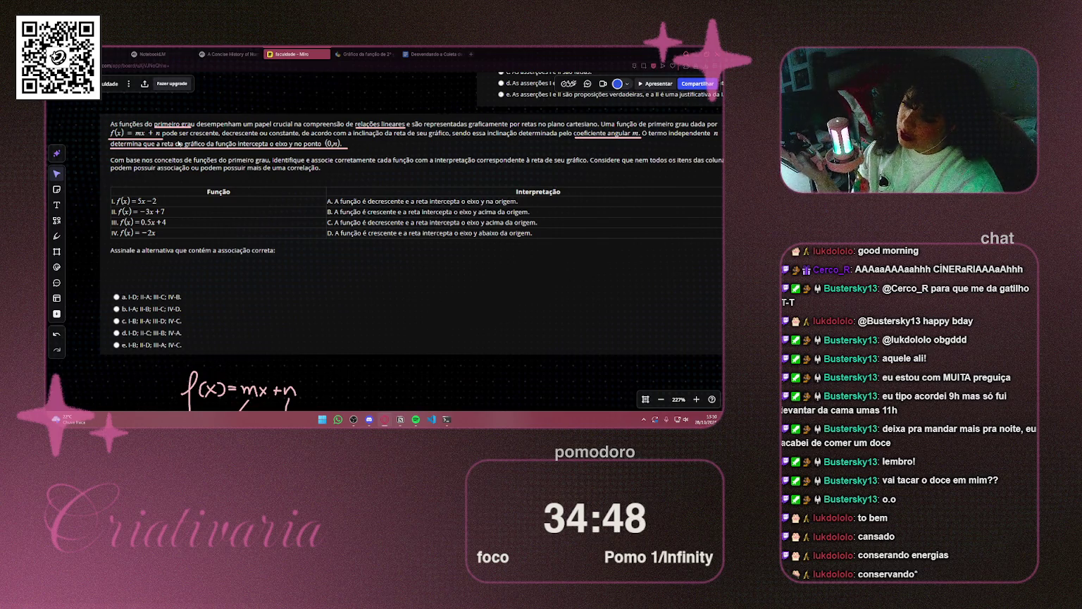
pyautogui.scroll(-5, 390, 199)
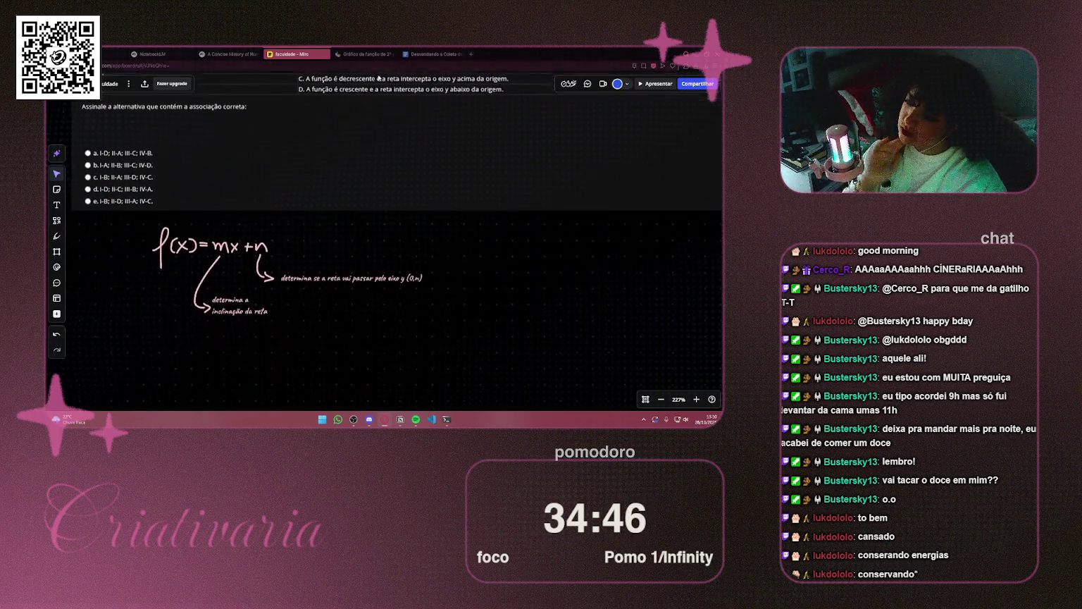
pyautogui.scroll(3, 389, 199)
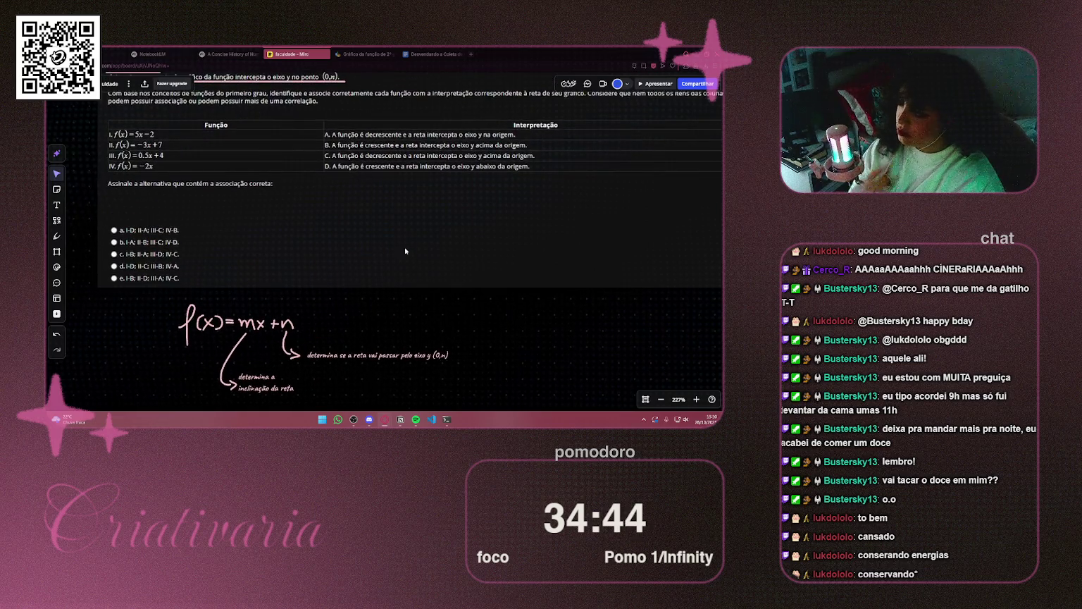
pyautogui.scroll(-3, 353, 226)
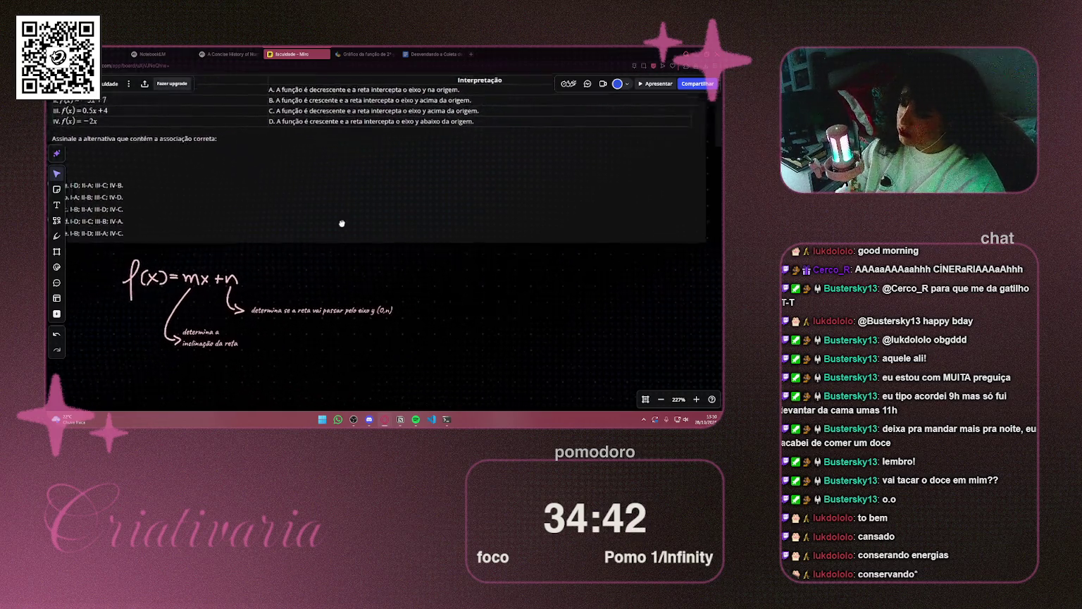
# Draw the vertical and horizontal graph axes beside the f(x)=mx+n notes
pyautogui.hscroll(3, 303, 177)
pyautogui.click(56, 236)
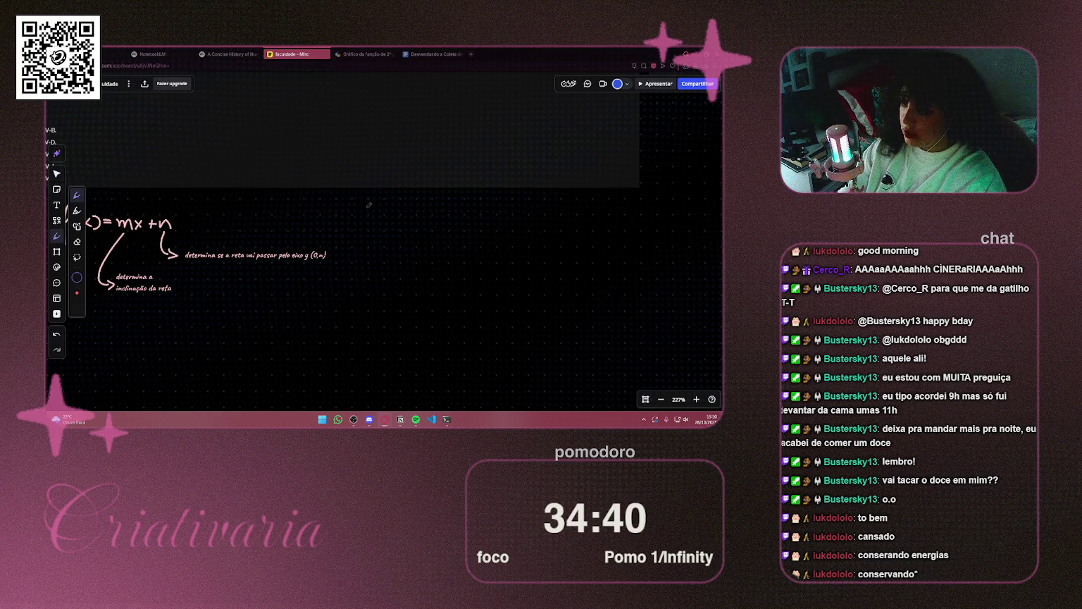
pyautogui.moveTo(366, 199)
pyautogui.mouseDown()
pyautogui.moveTo(367, 358)
pyautogui.moveTo(498, 353)
pyautogui.mouseUp()
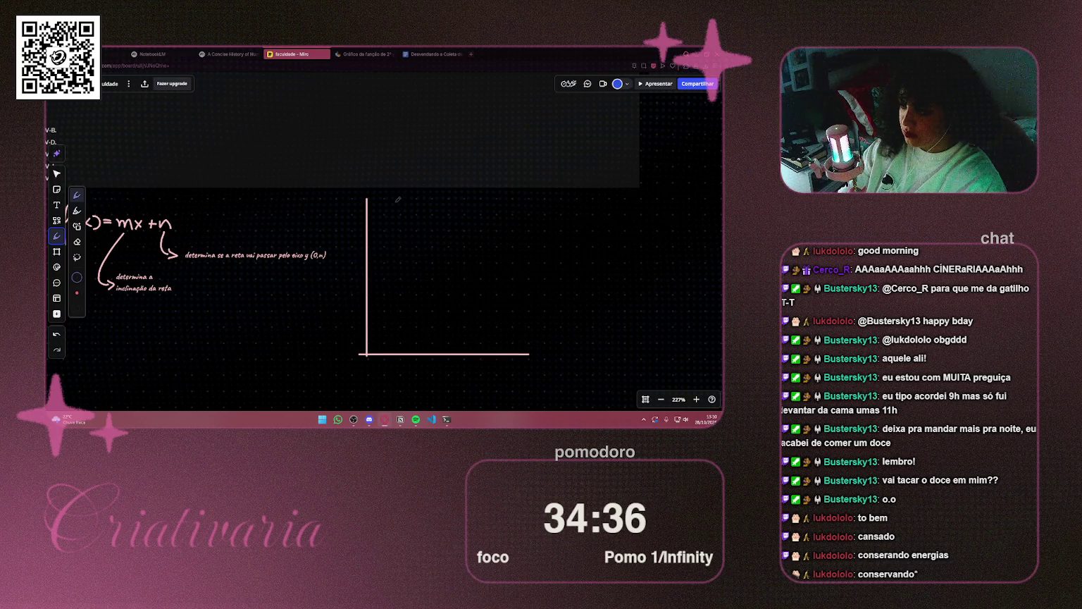
pyautogui.scroll(5, 493, 324)
pyautogui.hscroll(-3, 493, 324)
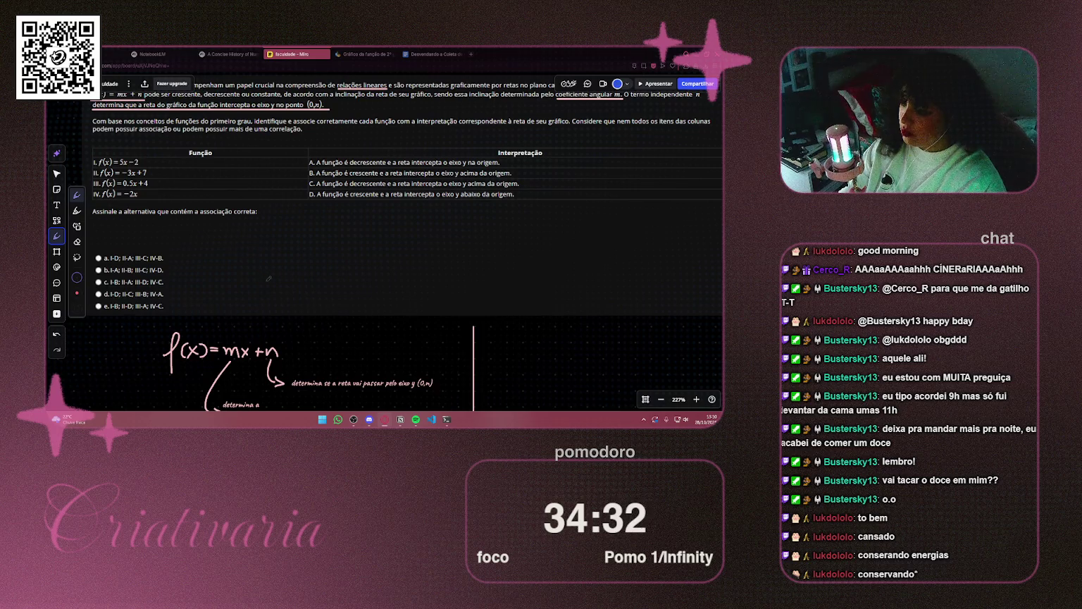
pyautogui.scroll(-2, 259, 245)
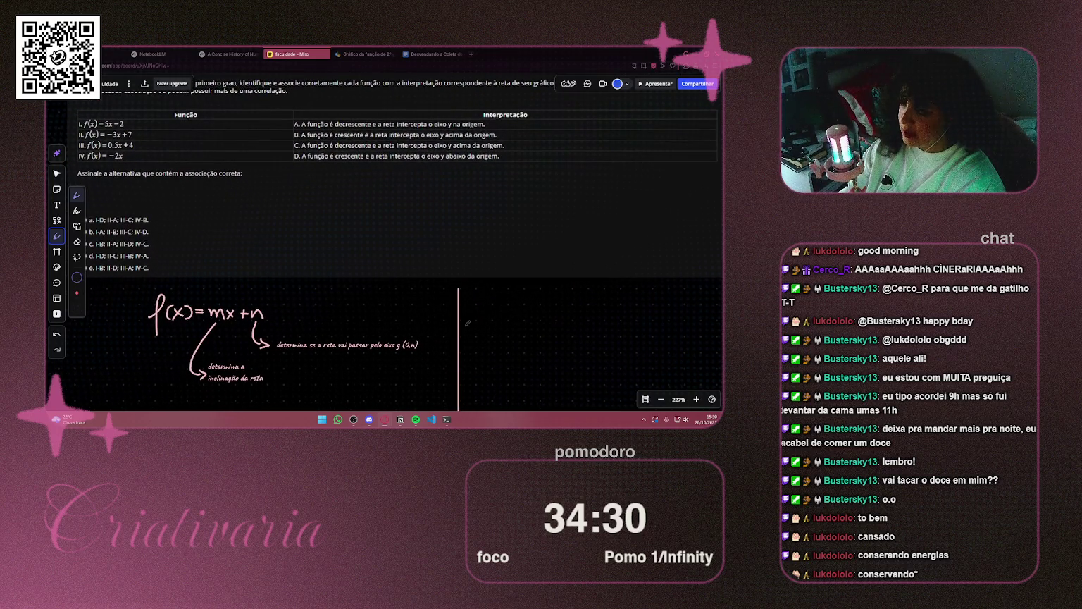
pyautogui.moveTo(423, 317); pyautogui.dragTo(292, 209)
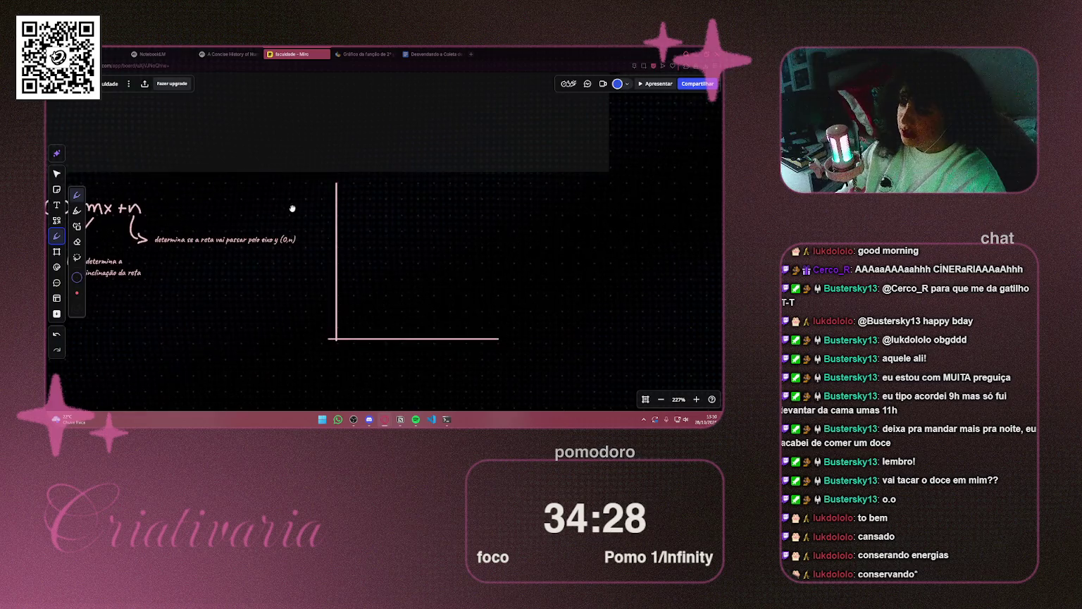
pyautogui.moveTo(244, 289); pyautogui.dragTo(438, 351)
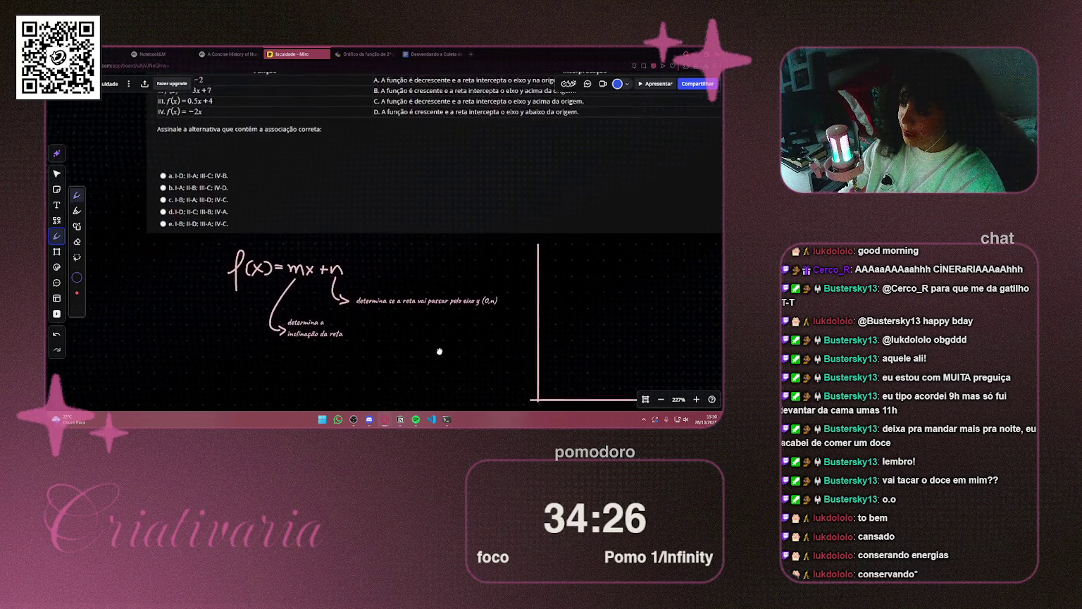
pyautogui.moveTo(382, 313); pyautogui.dragTo(267, 267)
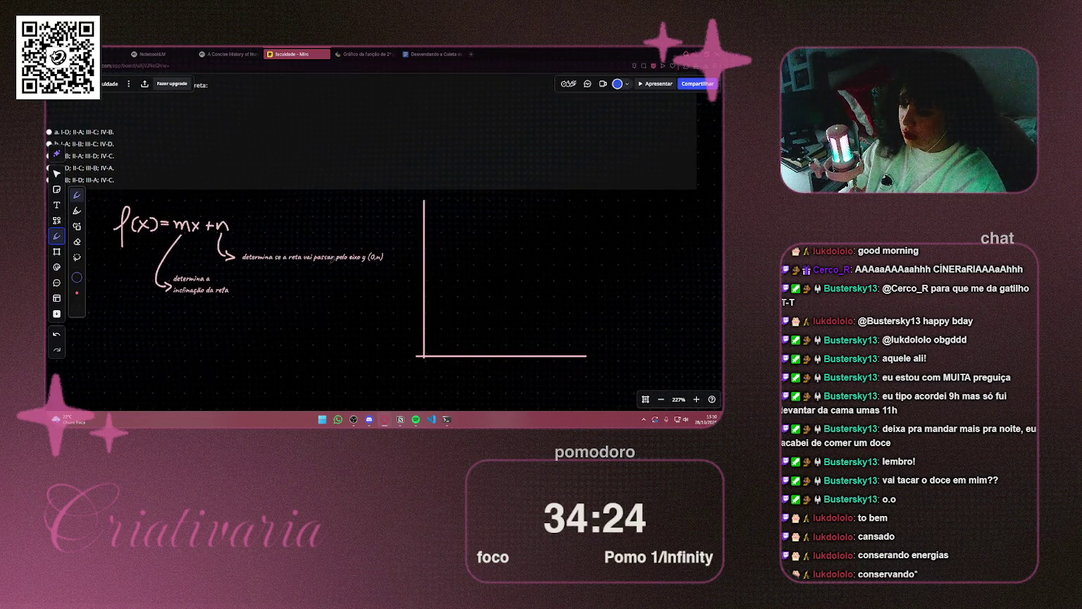
# Label the axes x and y, discarding an oversized label and a misplaced extension
pyautogui.moveTo(591, 349); pyautogui.dragTo(601, 359)
pyautogui.moveTo(600, 349); pyautogui.dragTo(591, 358)
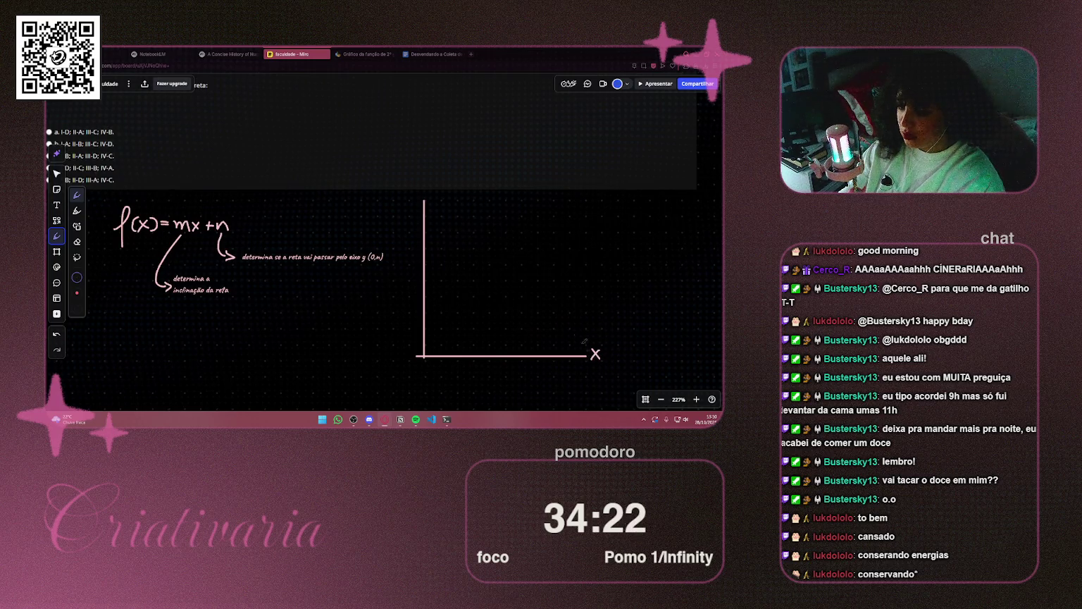
pyautogui.moveTo(429, 184)
pyautogui.mouseDown()
pyautogui.moveTo(441, 188)
pyautogui.moveTo(431, 203)
pyautogui.moveTo(453, 197)
pyautogui.moveTo(436, 180)
pyautogui.moveTo(425, 196)
pyautogui.mouseUp()
pyautogui.hotkey('ctrl', 'z')
pyautogui.moveTo(321, 164); pyautogui.dragTo(401, 279)
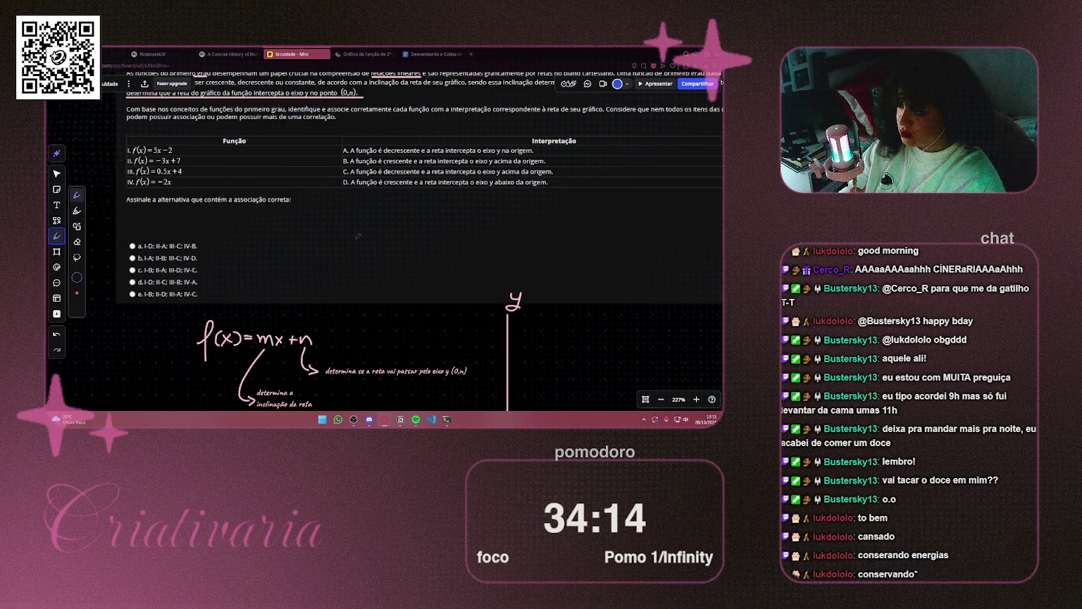
pyautogui.moveTo(420, 301); pyautogui.dragTo(309, 74)
pyautogui.moveTo(399, 281)
pyautogui.mouseDown()
pyautogui.moveTo(399, 299)
pyautogui.moveTo(397, 231)
pyautogui.mouseUp()
pyautogui.hotkey('ctrl', 'z')
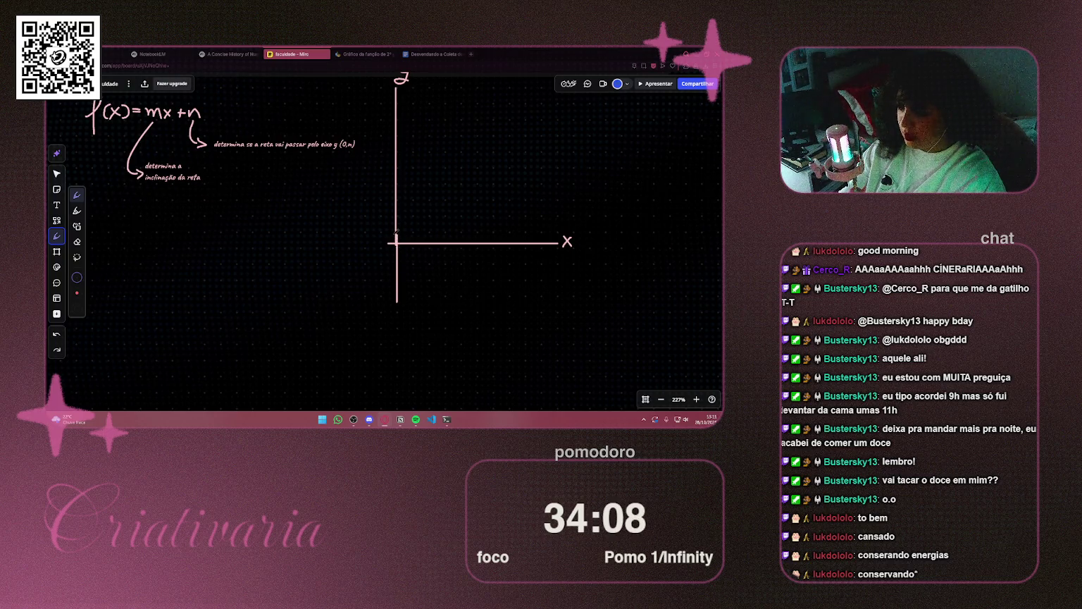
# Mark -2 on the negative y-axis and draw a rising line through it
pyautogui.moveTo(367, 287); pyautogui.dragTo(387, 293)
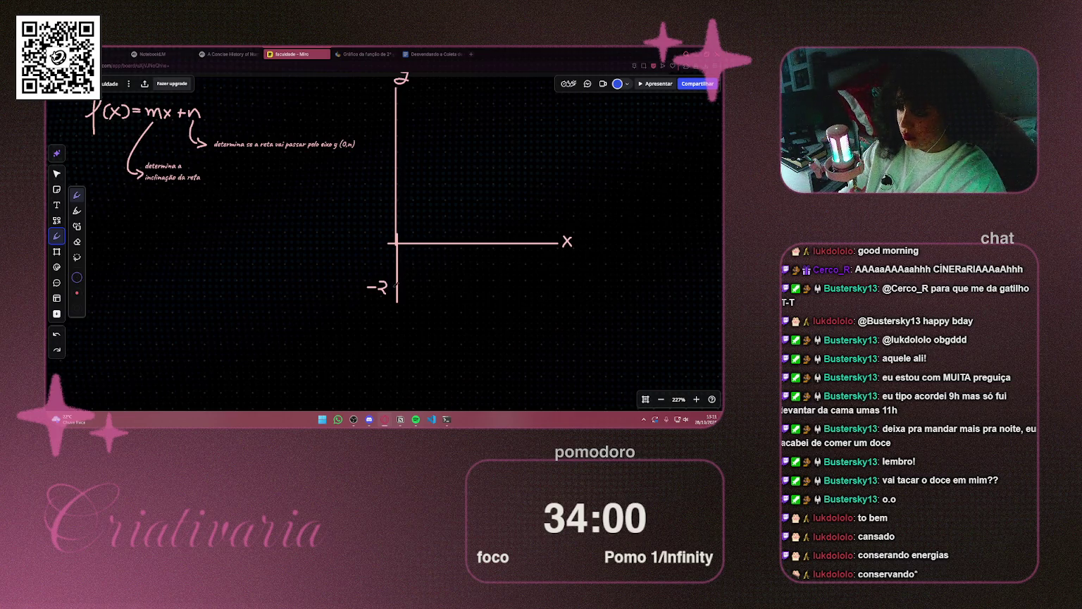
pyautogui.moveTo(390, 287); pyautogui.dragTo(519, 112)
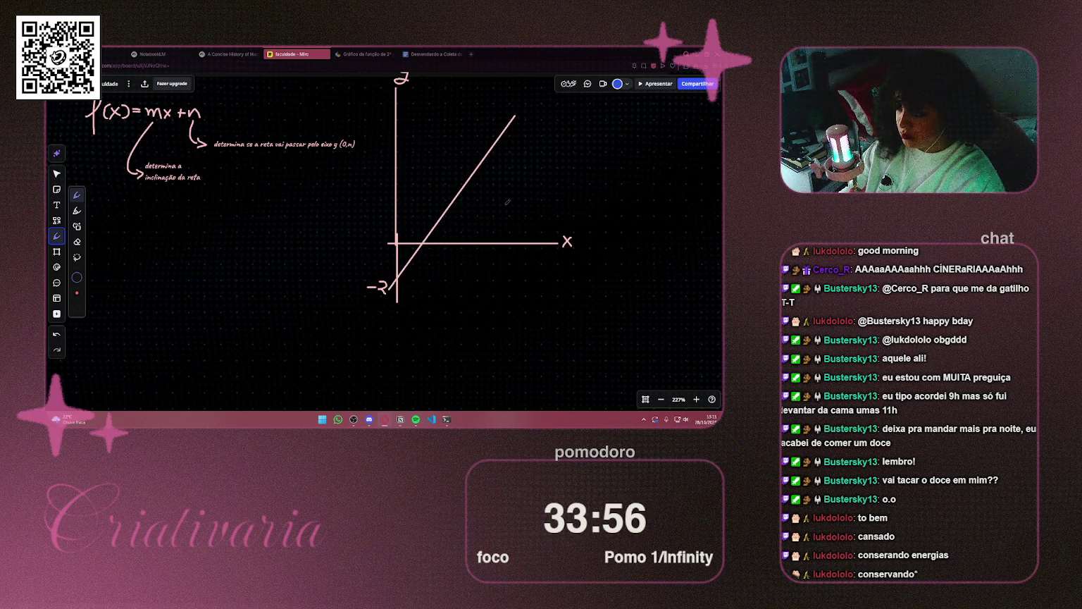
pyautogui.scroll(-3, 423, 211)
pyautogui.scroll(1, 393, 246)
pyautogui.scroll(4, 393, 246)
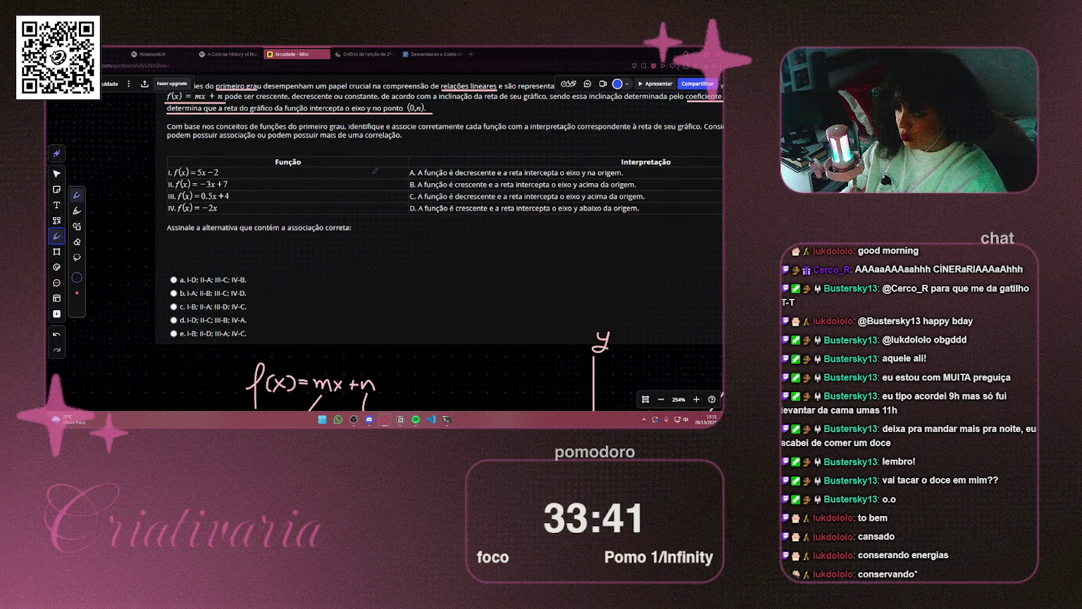
# Cross out answer options b, c and e
pyautogui.scroll(-3, 436, 246)
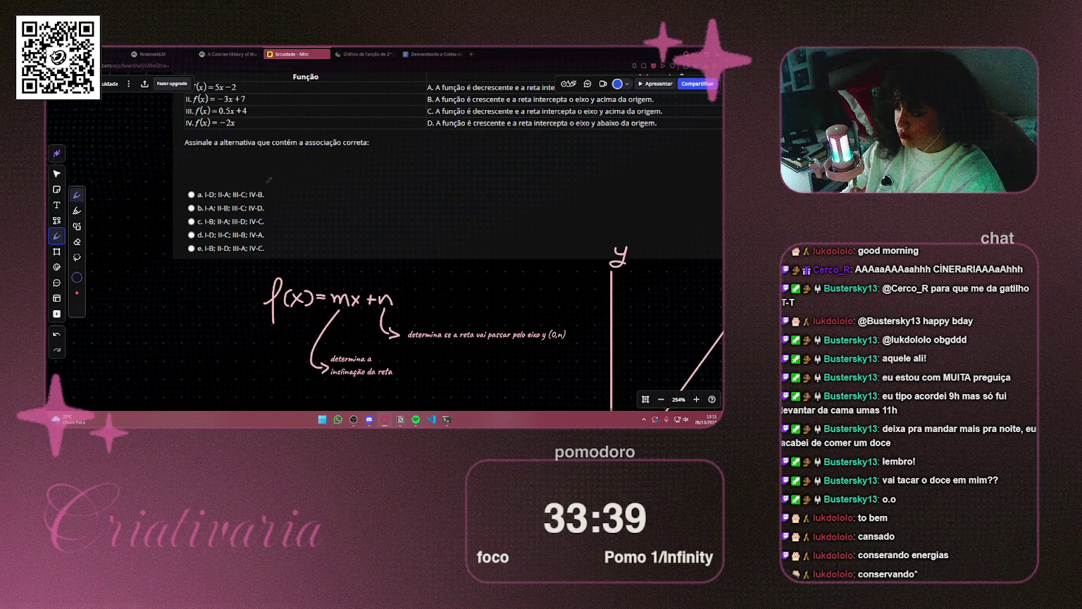
pyautogui.moveTo(187, 207); pyautogui.dragTo(266, 208)
pyautogui.moveTo(188, 221); pyautogui.dragTo(269, 221)
pyautogui.moveTo(186, 248); pyautogui.dragTo(272, 247)
# Write 'I.d' above the answer options
pyautogui.scroll(1, 219, 222)
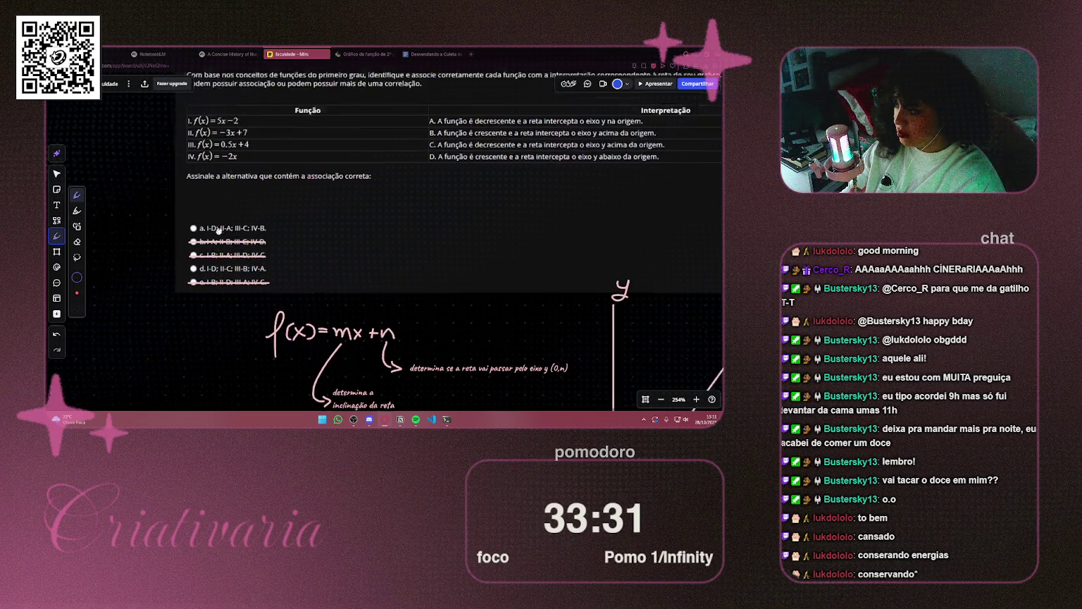
pyautogui.scroll(1, 218, 222)
pyautogui.moveTo(343, 154); pyautogui.dragTo(428, 194)
pyautogui.hotkey('ctrl', 'z')
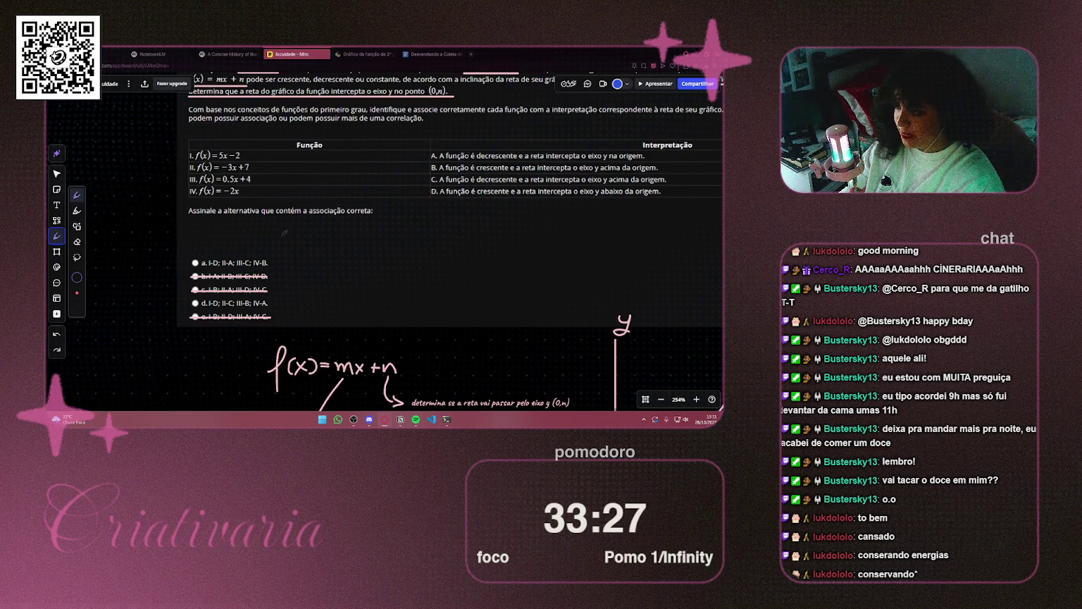
pyautogui.scroll(3, 267, 233)
pyautogui.moveTo(259, 210)
pyautogui.mouseDown()
pyautogui.moveTo(259, 233)
pyautogui.moveTo(289, 227)
pyautogui.moveTo(288, 214)
pyautogui.moveTo(282, 233)
pyautogui.mouseUp()
pyautogui.click(267, 230)
pyautogui.hotkey('ctrl', 'z')
pyautogui.hotkey('ctrl', 'z')
pyautogui.hotkey('ctrl', 'z')
pyautogui.moveTo(291, 208); pyautogui.dragTo(290, 233)
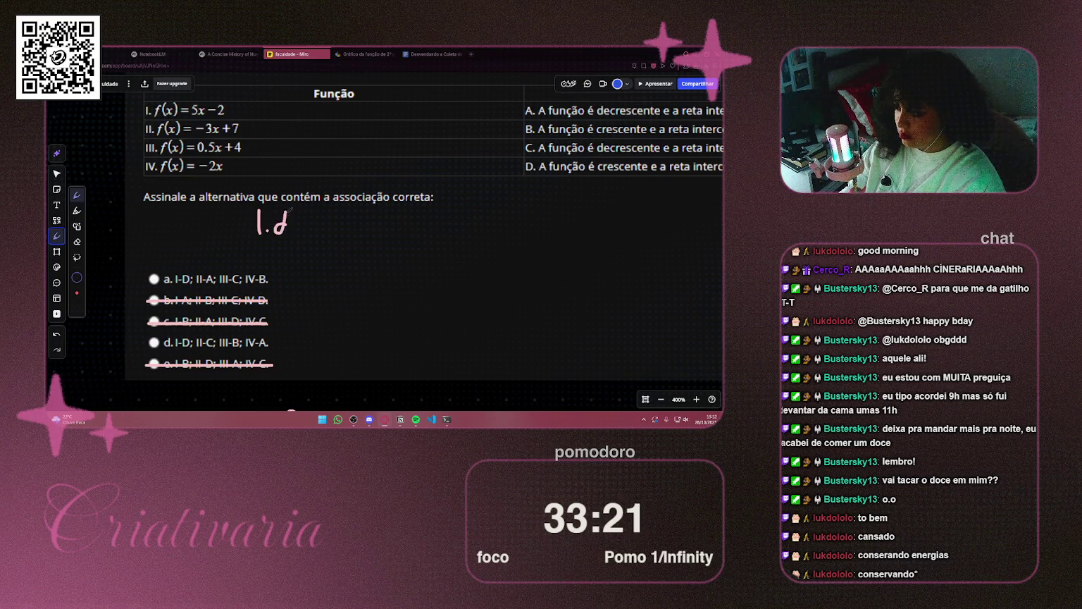
# Strike out function I and interpretation D in the table
pyautogui.scroll(-3, 285, 226)
pyautogui.hscroll(2, 422, 211)
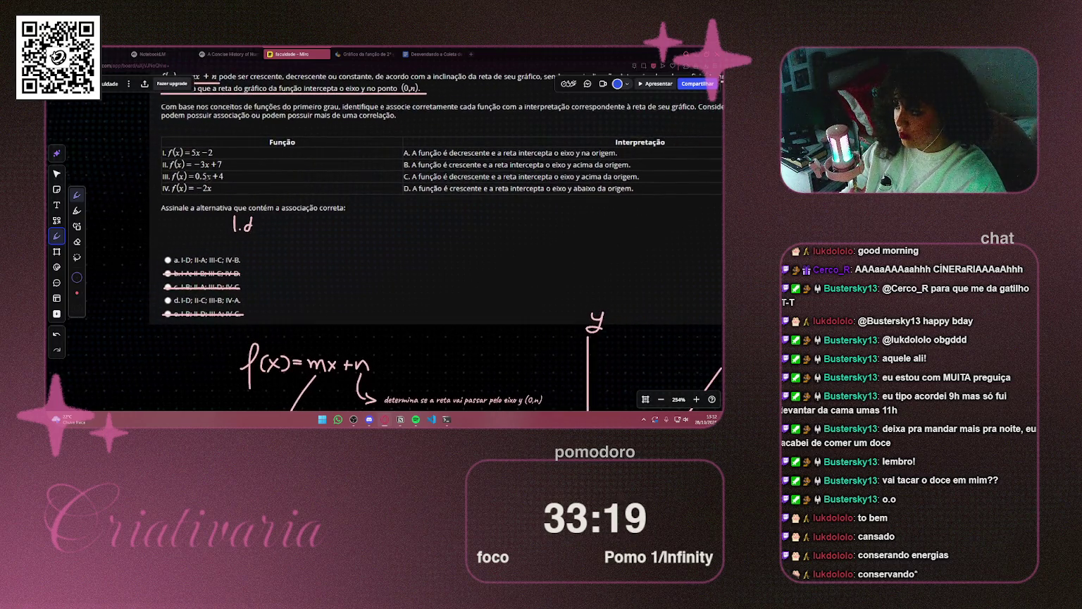
pyautogui.moveTo(166, 152); pyautogui.dragTo(223, 152)
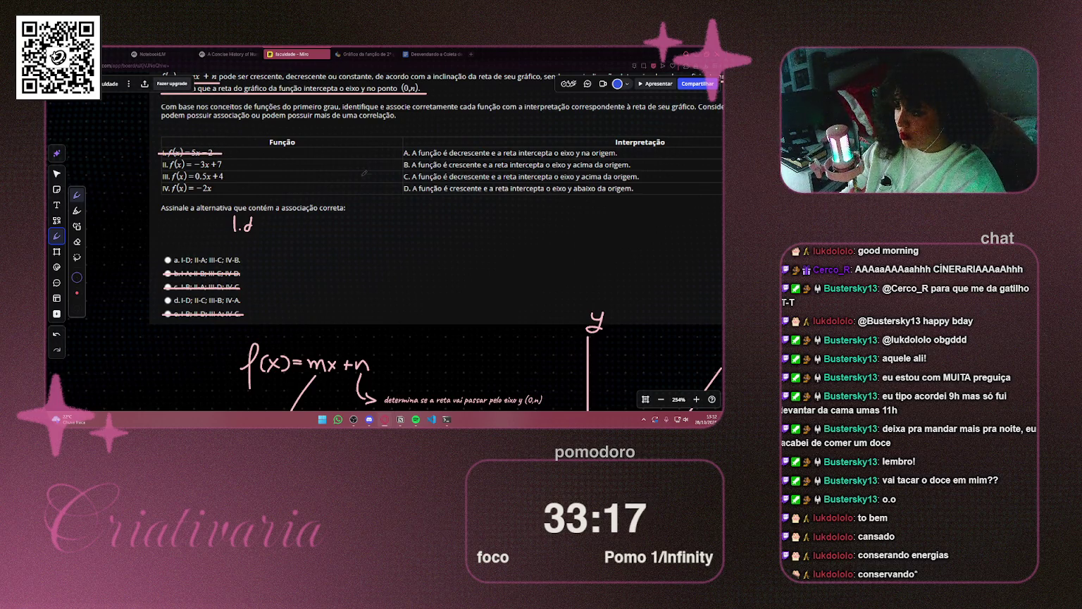
pyautogui.moveTo(404, 189); pyautogui.dragTo(637, 189)
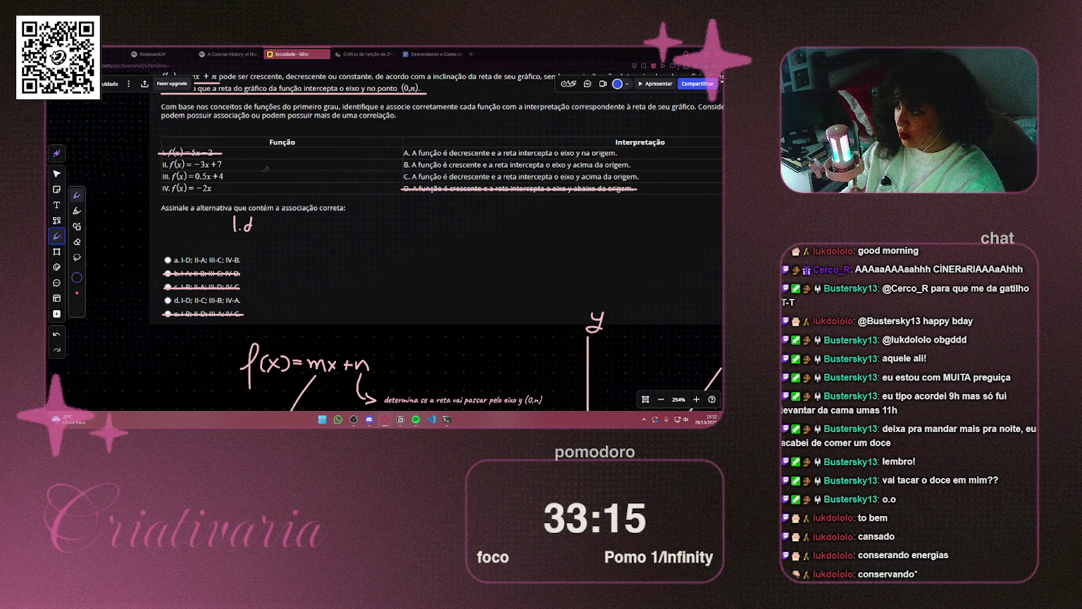
pyautogui.scroll(-5, 368, 186)
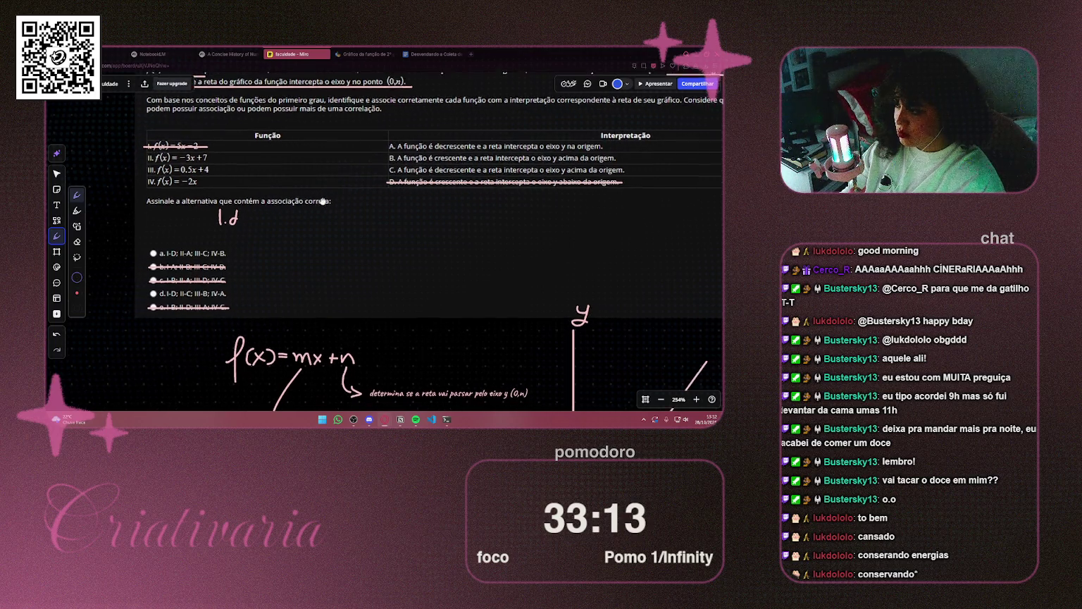
pyautogui.scroll(-5, 369, 186)
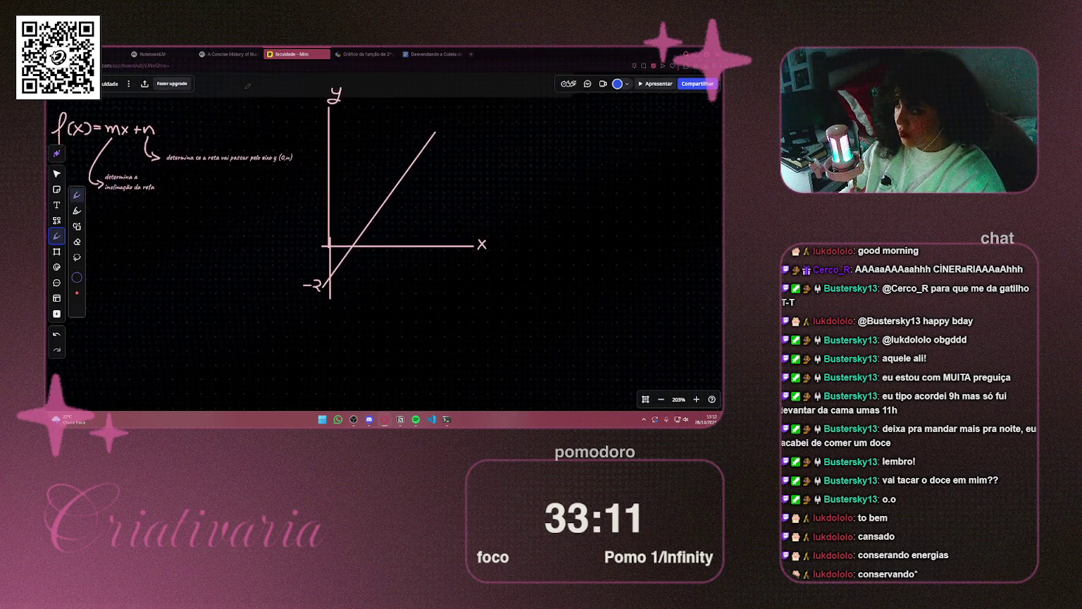
# Delete the old diagonal line and its −2 label from the graph
pyautogui.scroll(3, 216, 178)
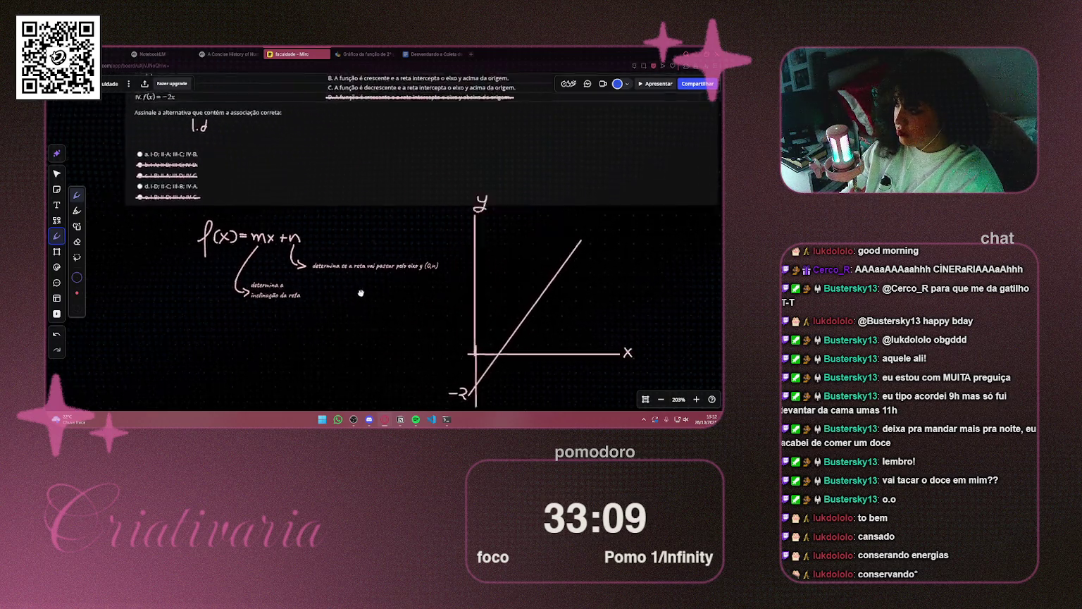
pyautogui.scroll(-1, 216, 179)
pyautogui.click(57, 173)
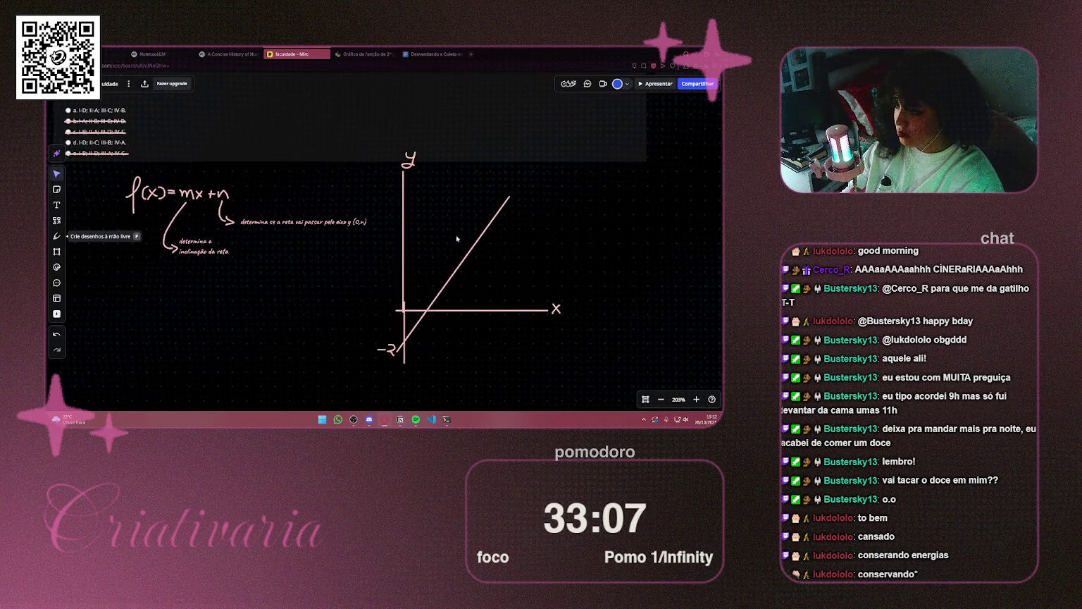
pyautogui.click(461, 267)
pyautogui.press('Delete')
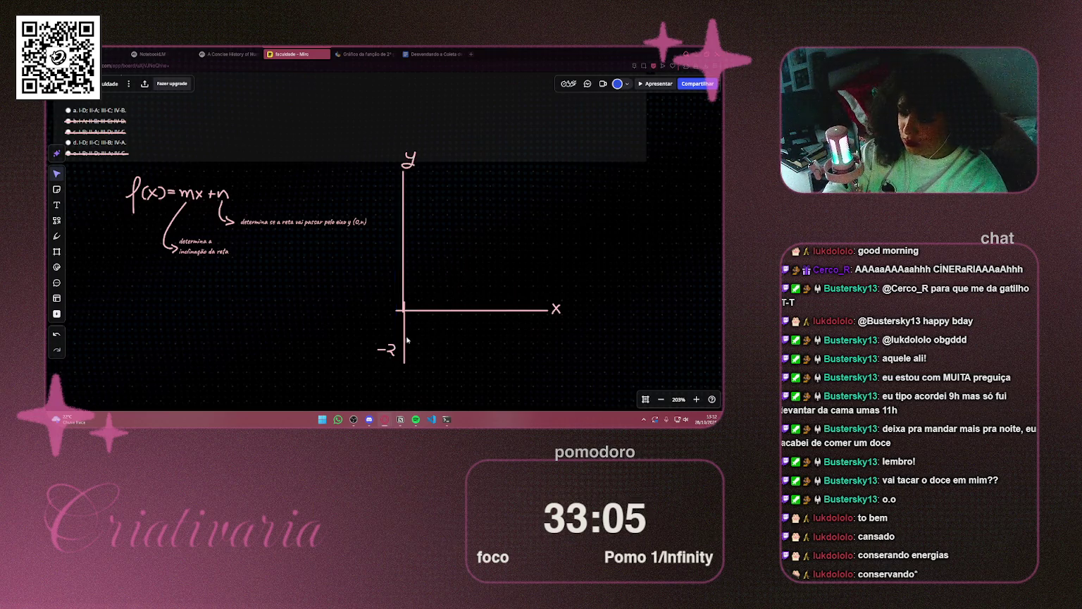
pyautogui.click(385, 349)
pyautogui.press('Delete')
# Write 7 on the y-axis of the graph
pyautogui.moveTo(286, 291)
pyautogui.mouseDown()
pyautogui.moveTo(352, 352)
pyautogui.moveTo(368, 384)
pyautogui.mouseUp()
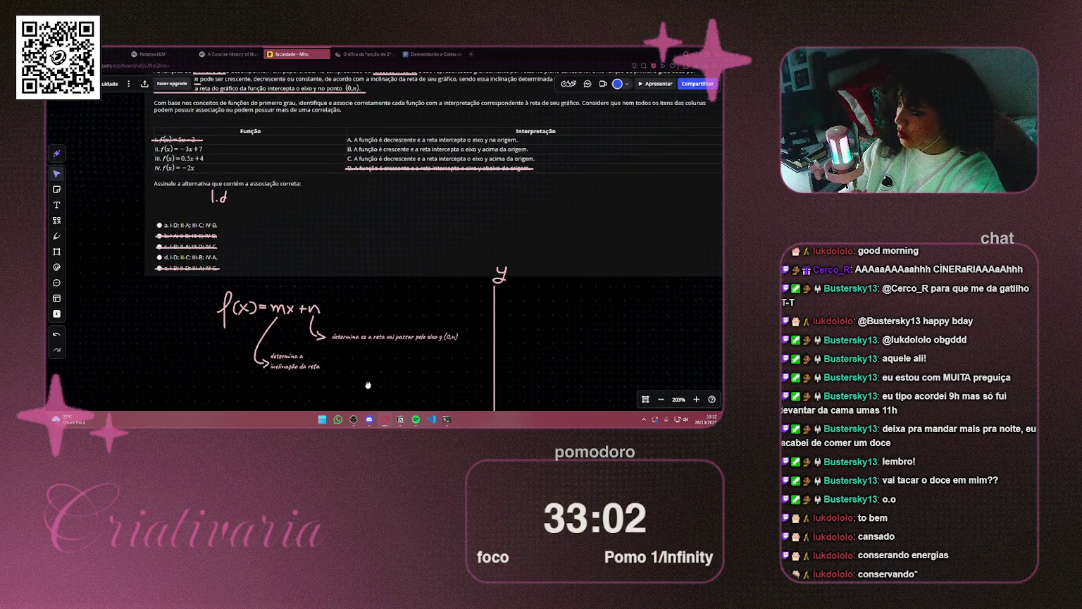
pyautogui.click(56, 236)
pyautogui.moveTo(369, 291)
pyautogui.mouseDown()
pyautogui.moveTo(273, 242)
pyautogui.moveTo(292, 248)
pyautogui.mouseUp()
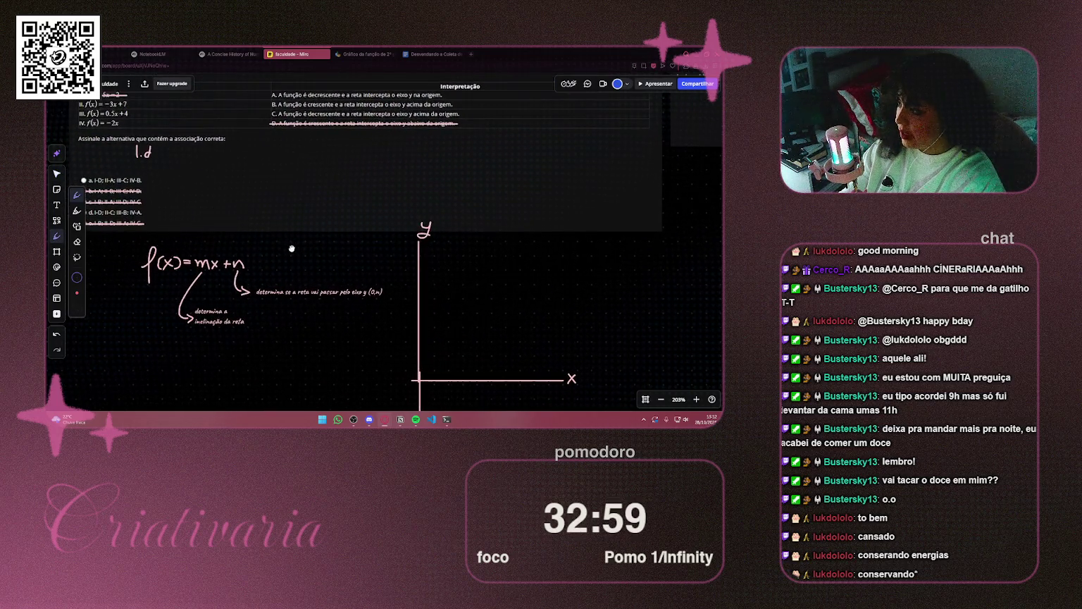
pyautogui.hscroll(5, 317, 271)
pyautogui.scroll(-3, 317, 271)
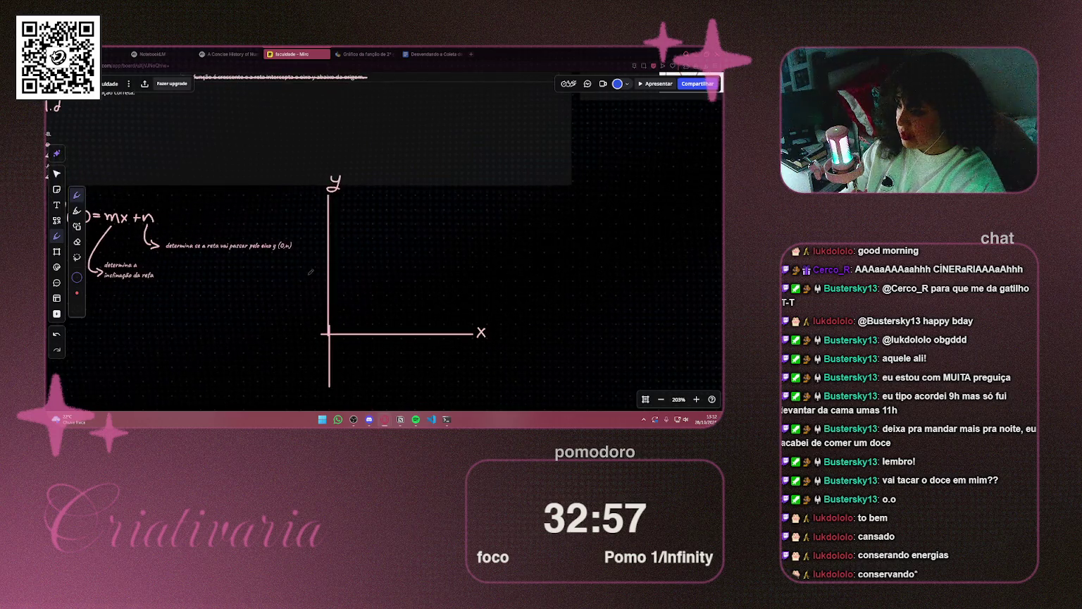
pyautogui.moveTo(311, 285); pyautogui.dragTo(321, 289)
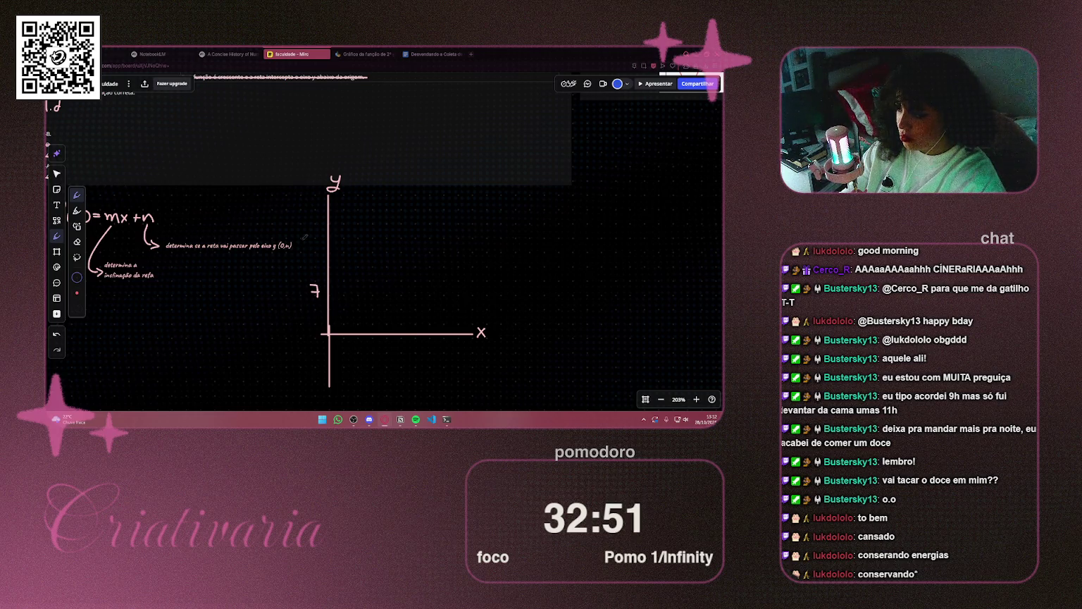
# Draw a shorter decreasing line through 7 for f(x) = −3x + 7
pyautogui.moveTo(287, 207); pyautogui.dragTo(379, 264)
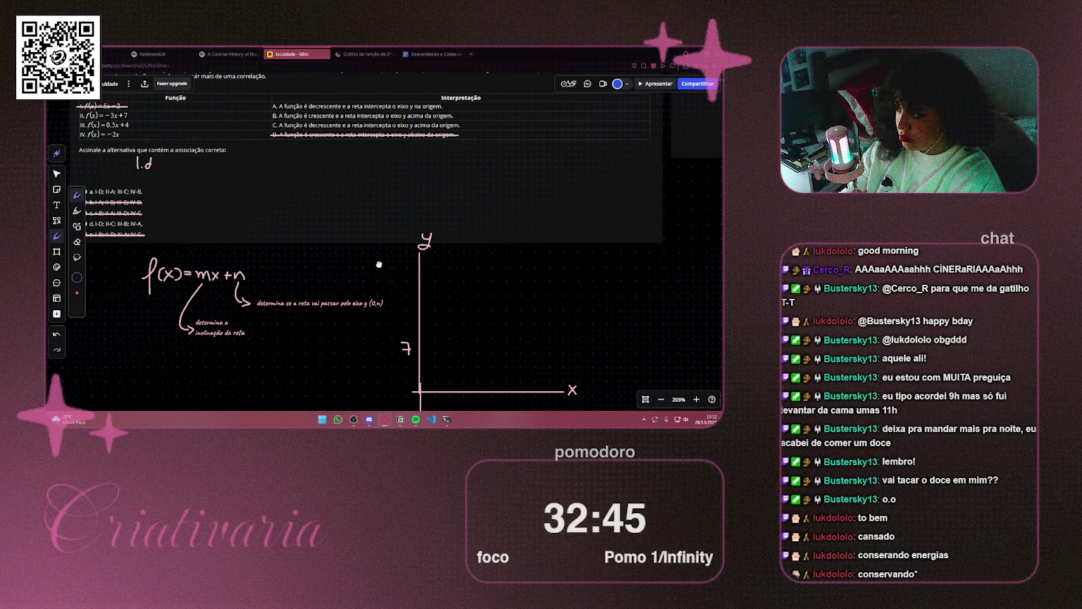
pyautogui.scroll(-1, 397, 299)
pyautogui.hscroll(1, 397, 299)
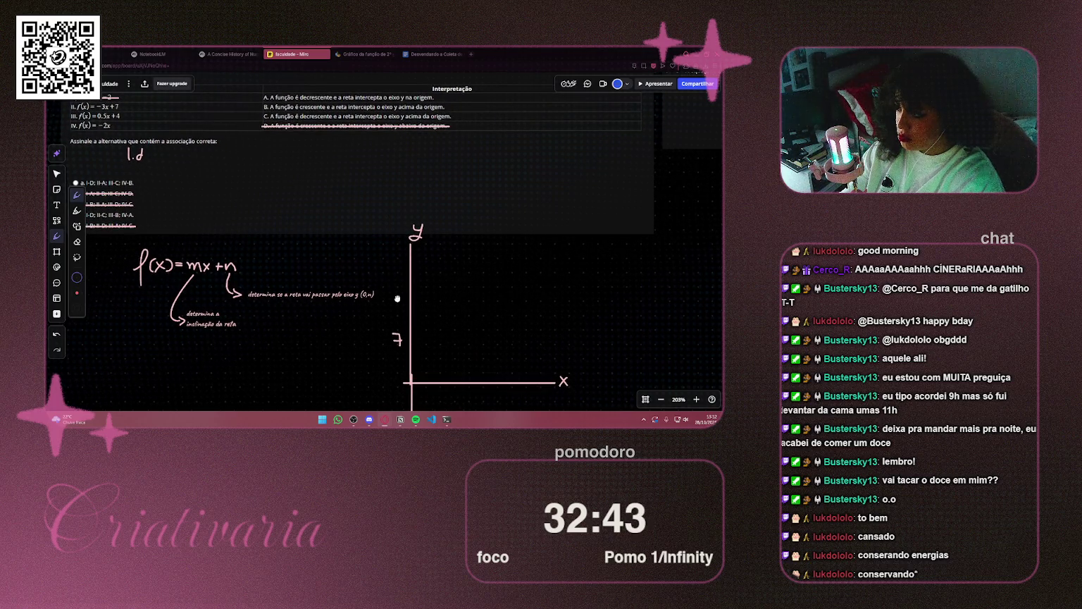
pyautogui.moveTo(397, 299)
pyautogui.mouseDown()
pyautogui.moveTo(334, 197)
pyautogui.moveTo(326, 214)
pyautogui.moveTo(420, 324)
pyautogui.mouseUp()
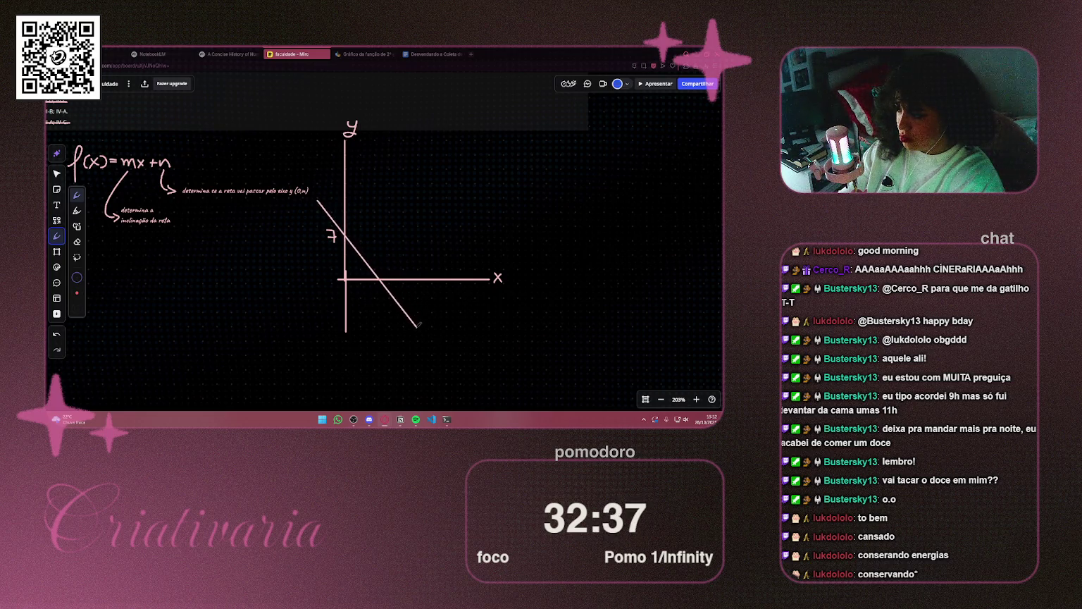
pyautogui.hotkey('ctrl', 'z')
pyautogui.moveTo(318, 202); pyautogui.dragTo(403, 313)
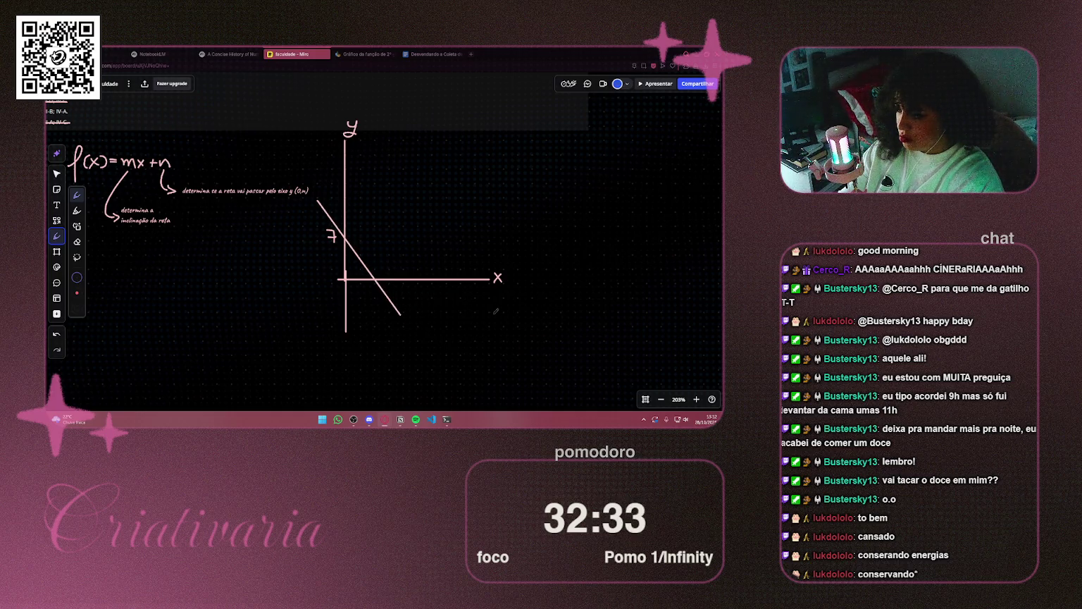
pyautogui.scroll(5, 405, 262)
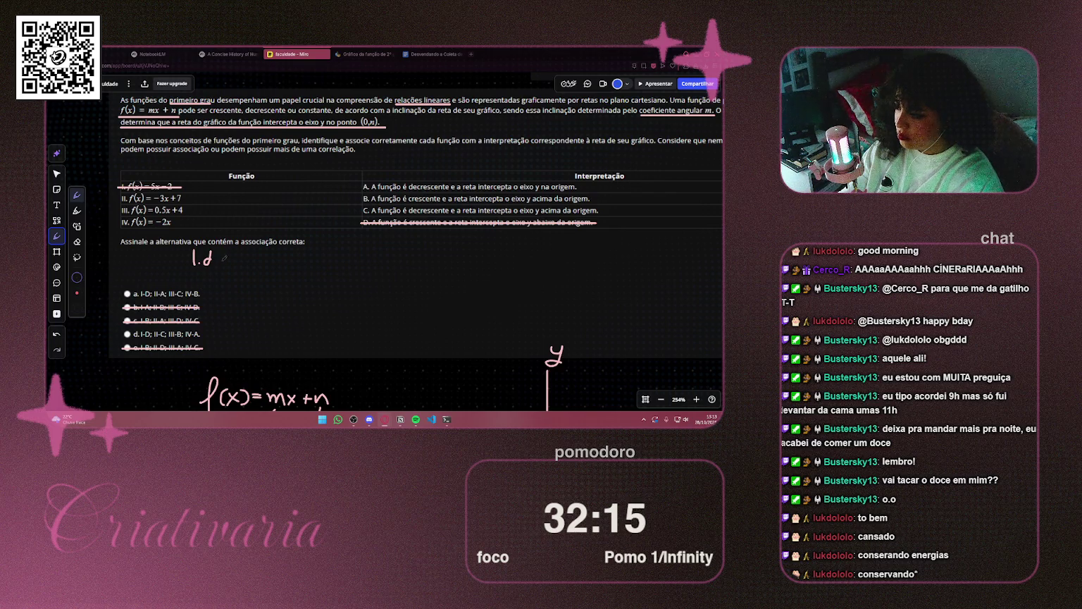
# Append '; II-c' after the I.d answer note
pyautogui.moveTo(221, 262); pyautogui.dragTo(244, 267)
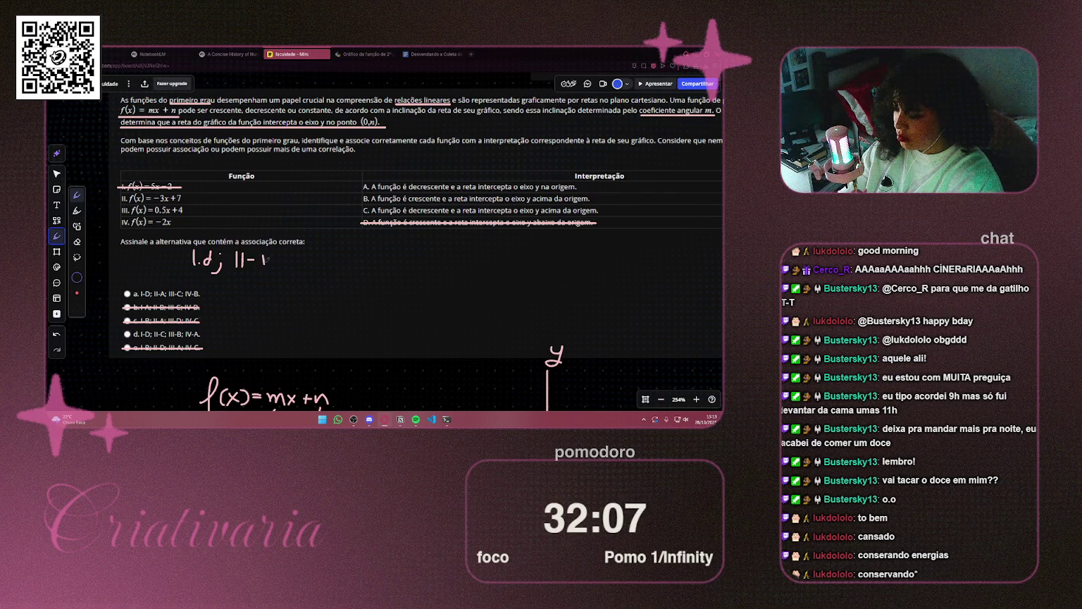
pyautogui.moveTo(267, 255); pyautogui.dragTo(268, 266)
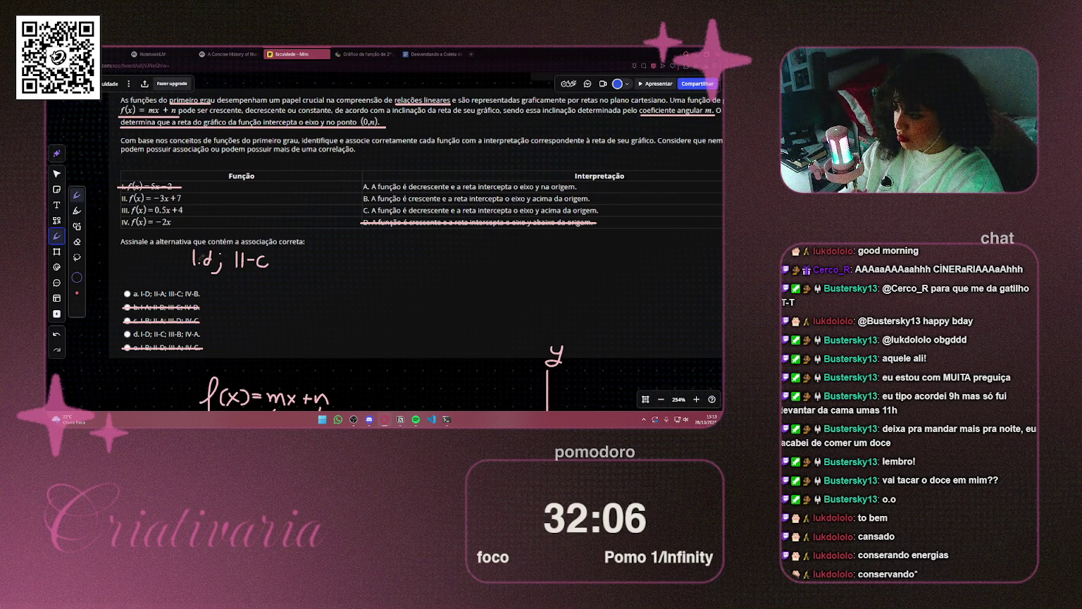
pyautogui.press('v')
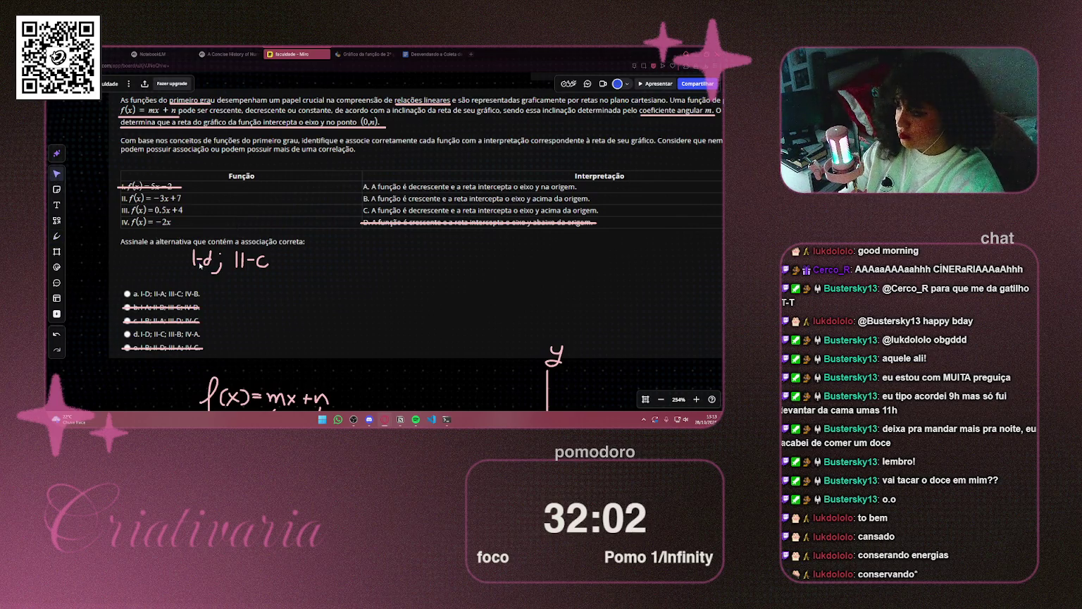
# Extend the strike-through across row II of the function table
pyautogui.click(56, 236)
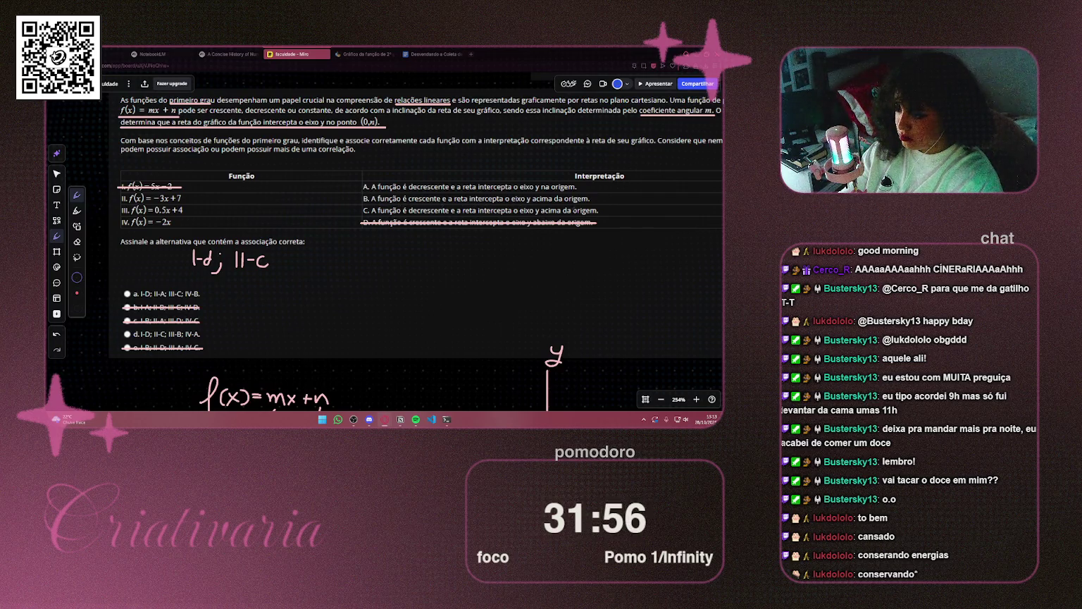
pyautogui.moveTo(488, 254)
pyautogui.mouseDown()
pyautogui.moveTo(320, 116)
pyautogui.moveTo(313, 89)
pyautogui.moveTo(331, 150)
pyautogui.moveTo(427, 260)
pyautogui.moveTo(483, 260)
pyautogui.mouseUp()
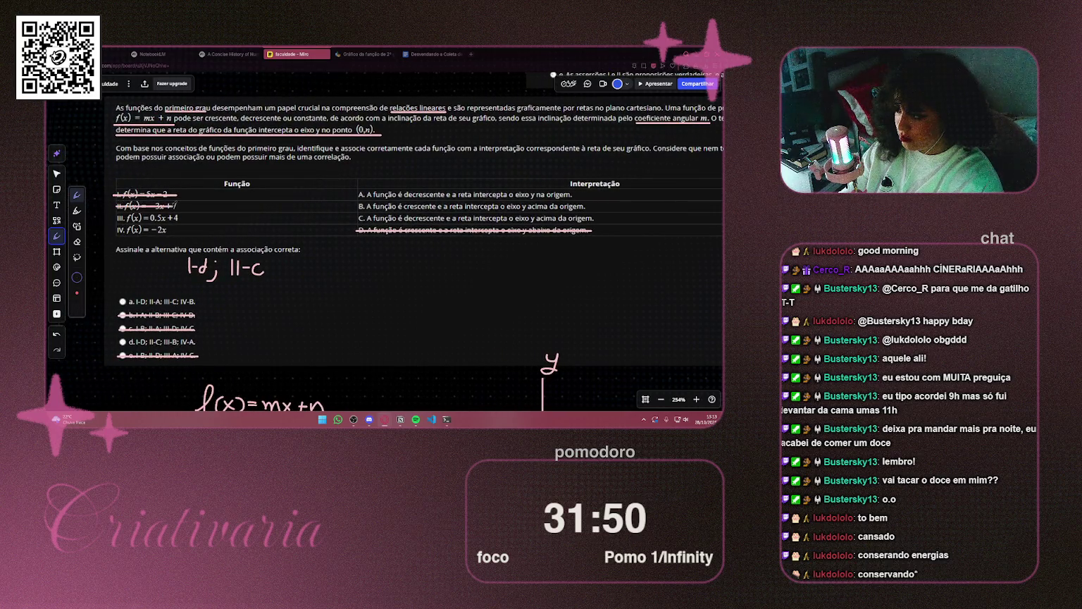
pyautogui.moveTo(169, 205); pyautogui.dragTo(181, 205)
# Strike through interpretation C and delete the old decreasing line and the handwritten 7
pyautogui.moveTo(358, 219); pyautogui.dragTo(601, 219)
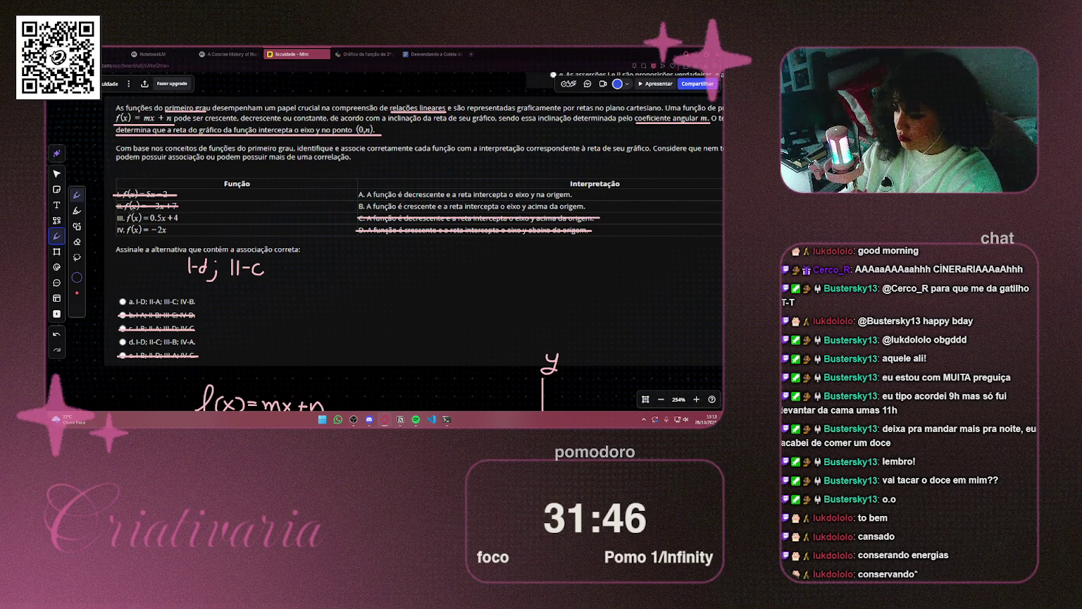
pyautogui.scroll(-5, 46, 225)
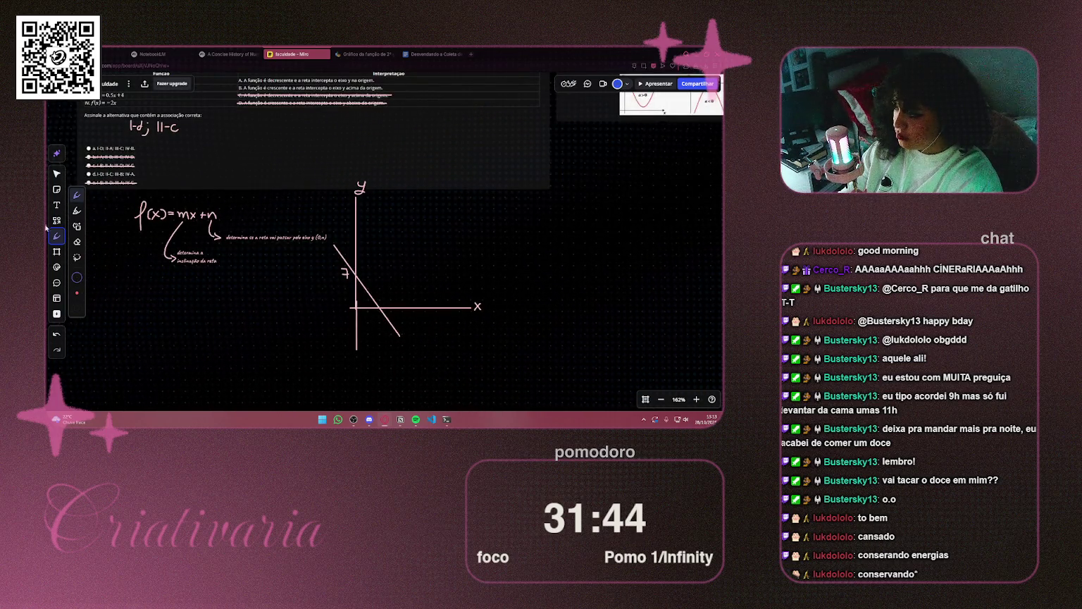
pyautogui.click(56, 174)
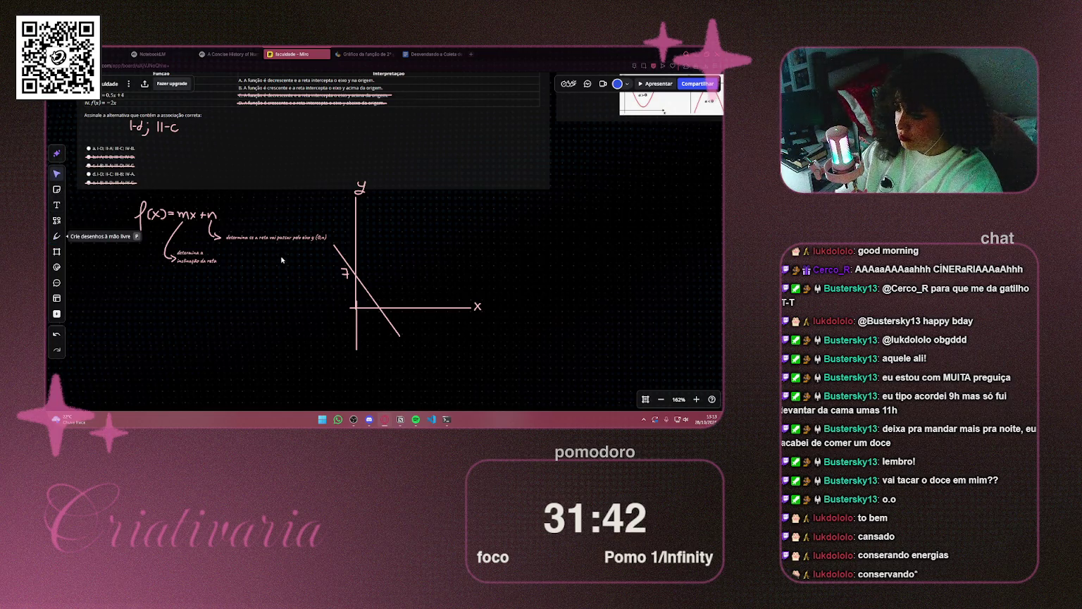
pyautogui.click(344, 262)
pyautogui.press('Delete')
pyautogui.click(344, 274)
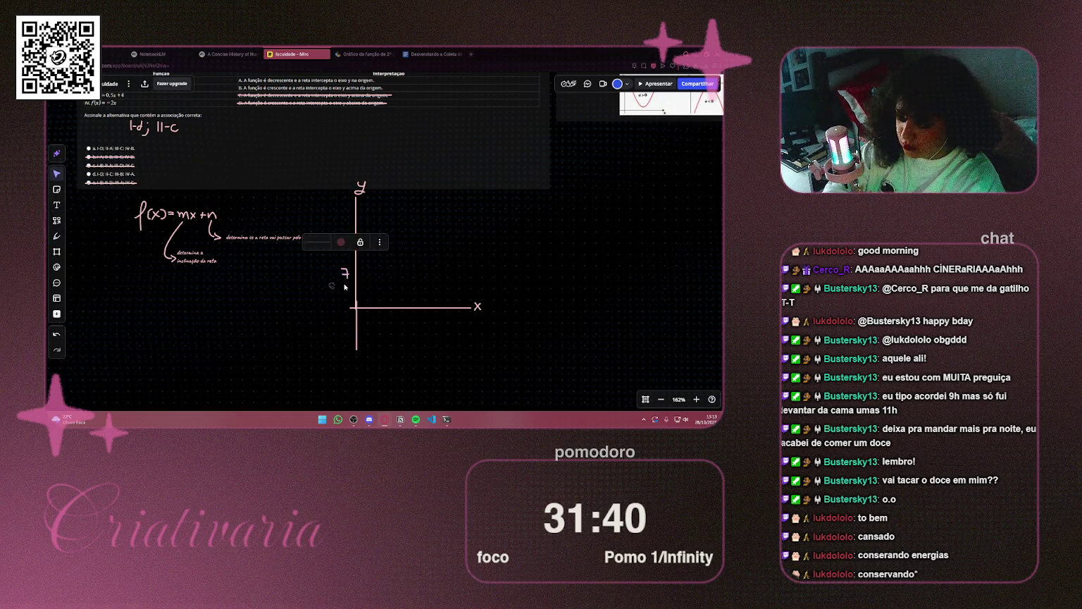
pyautogui.press('Delete')
# Write 4 on the y-axis with the pen and extend the x-axis left of the origin
pyautogui.scroll(3, 211, 211)
pyautogui.hscroll(-2, 211, 211)
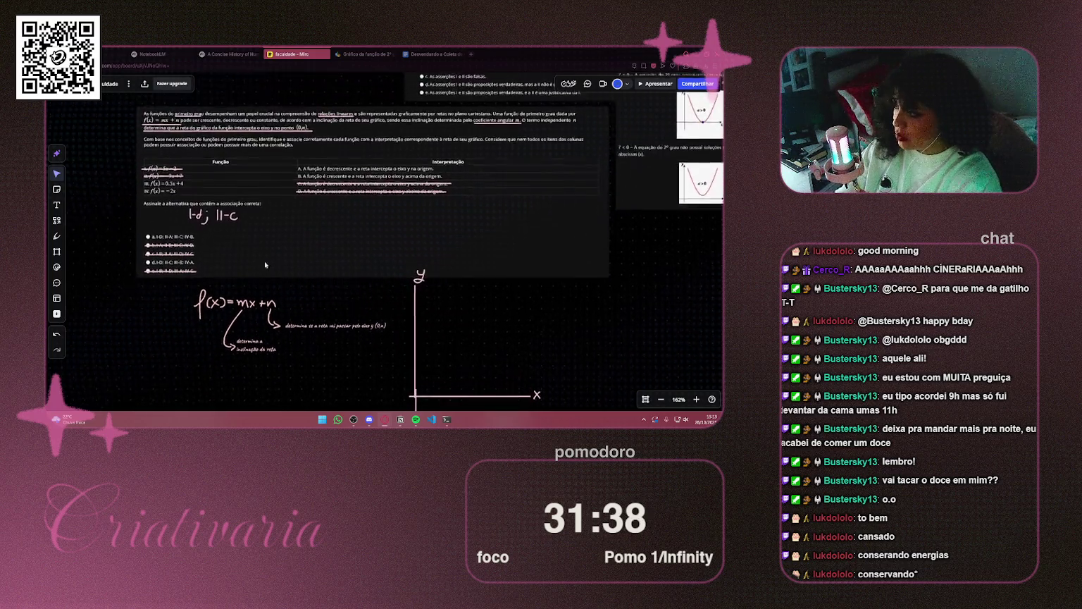
pyautogui.click(56, 236)
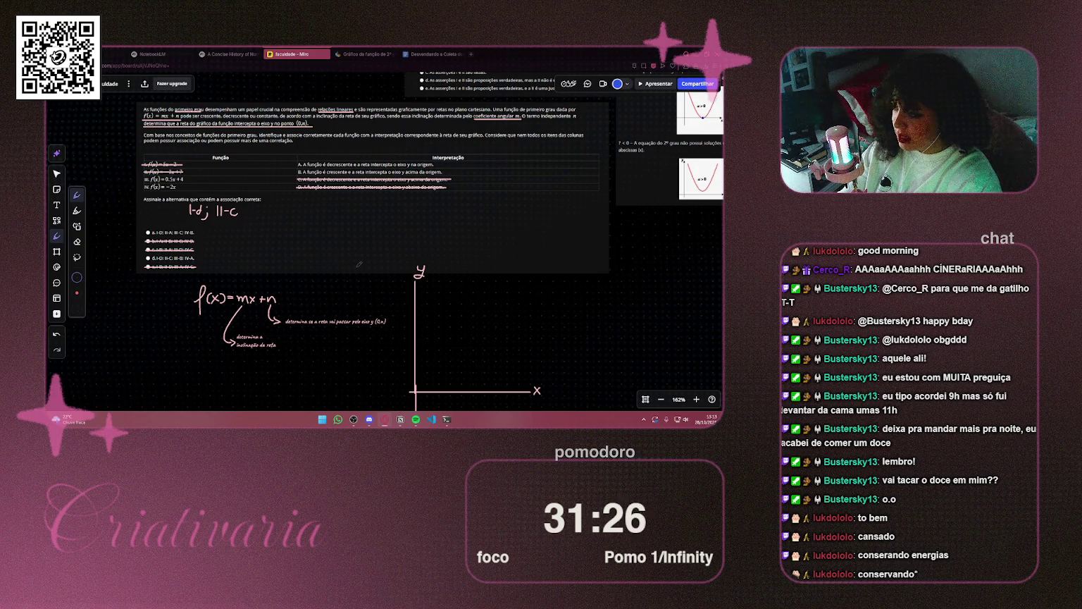
pyautogui.scroll(5, 360, 264)
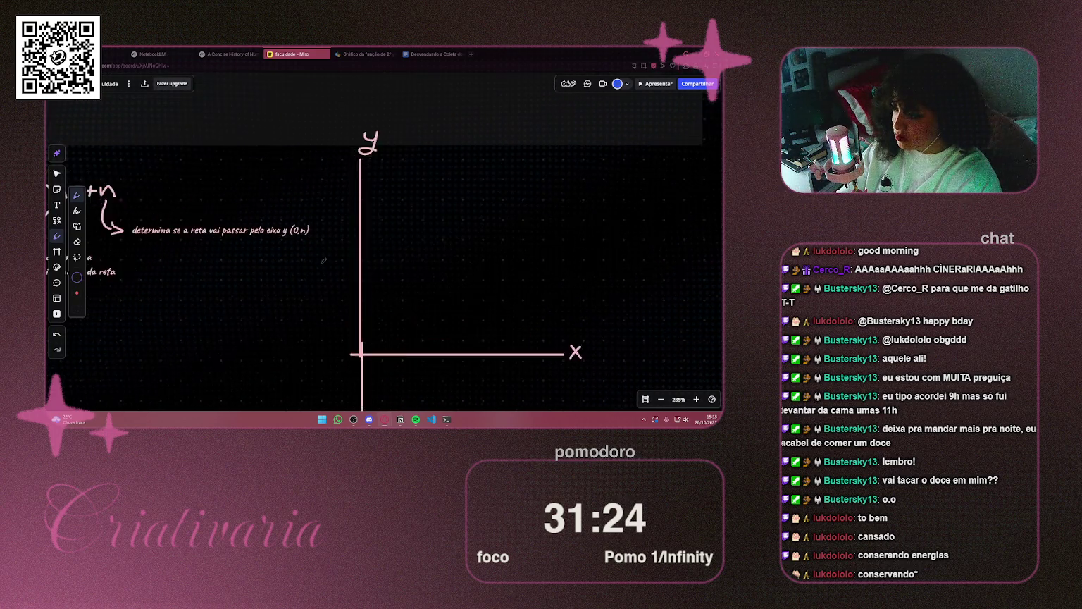
pyautogui.scroll(2, 324, 261)
pyautogui.moveTo(338, 251); pyautogui.dragTo(344, 269)
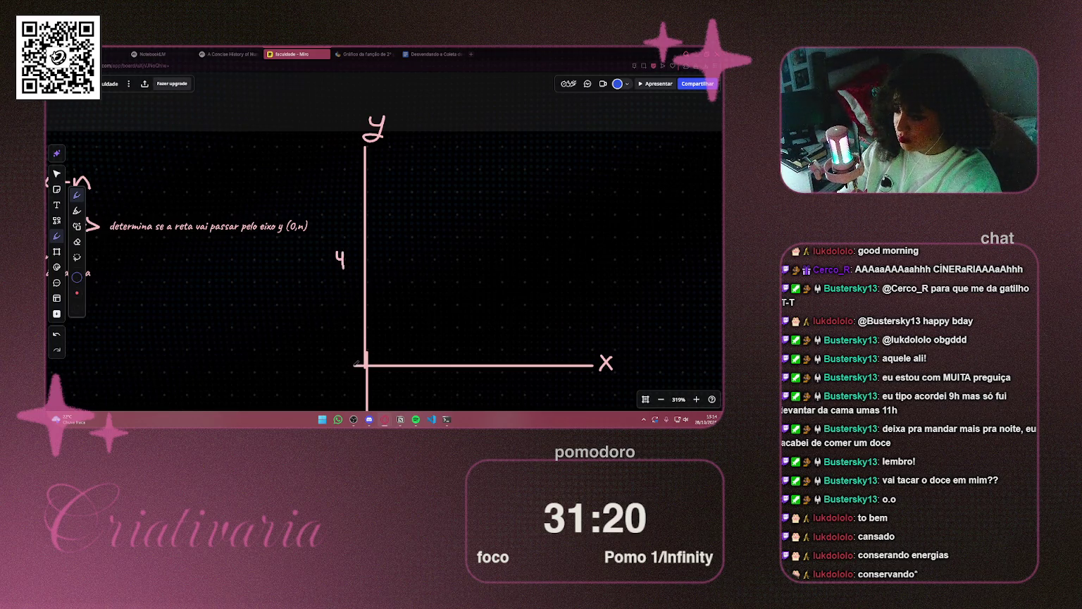
pyautogui.moveTo(354, 365); pyautogui.dragTo(364, 365)
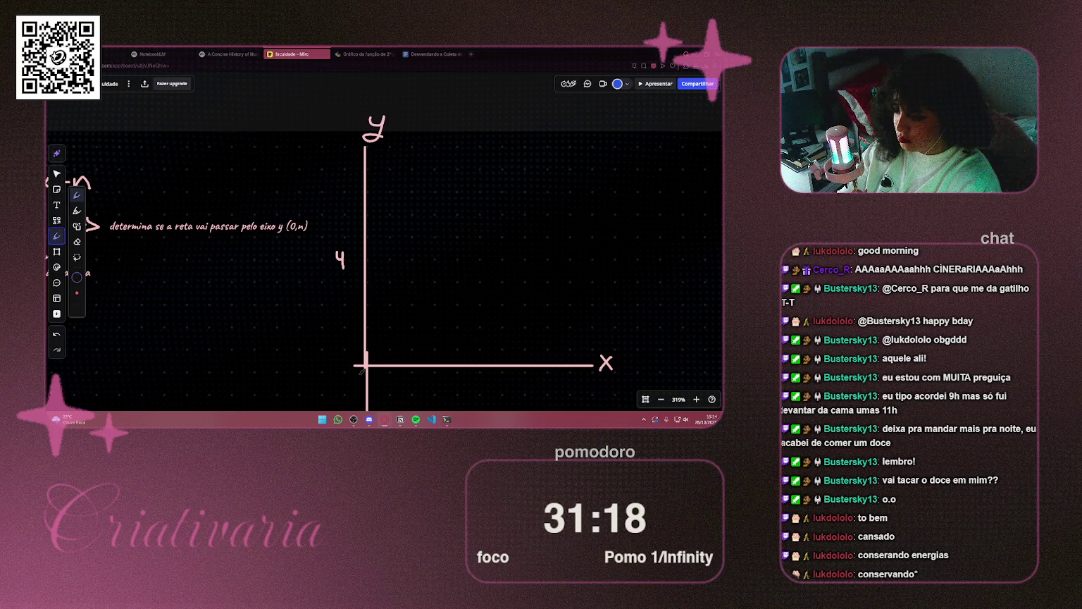
# Draw a shorter rising line from the origin and mark a tick at 4 on the y-axis
pyautogui.moveTo(365, 358)
pyautogui.mouseDown()
pyautogui.moveTo(395, 289)
pyautogui.moveTo(405, 209)
pyautogui.mouseUp()
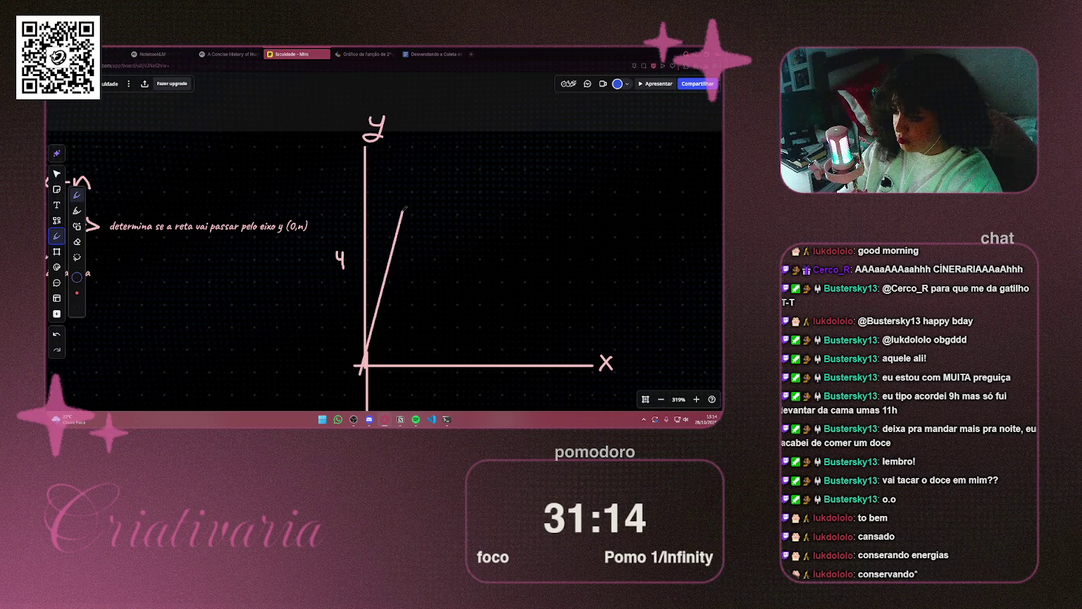
pyautogui.moveTo(406, 208); pyautogui.dragTo(406, 202)
pyautogui.moveTo(406, 200); pyautogui.dragTo(409, 190)
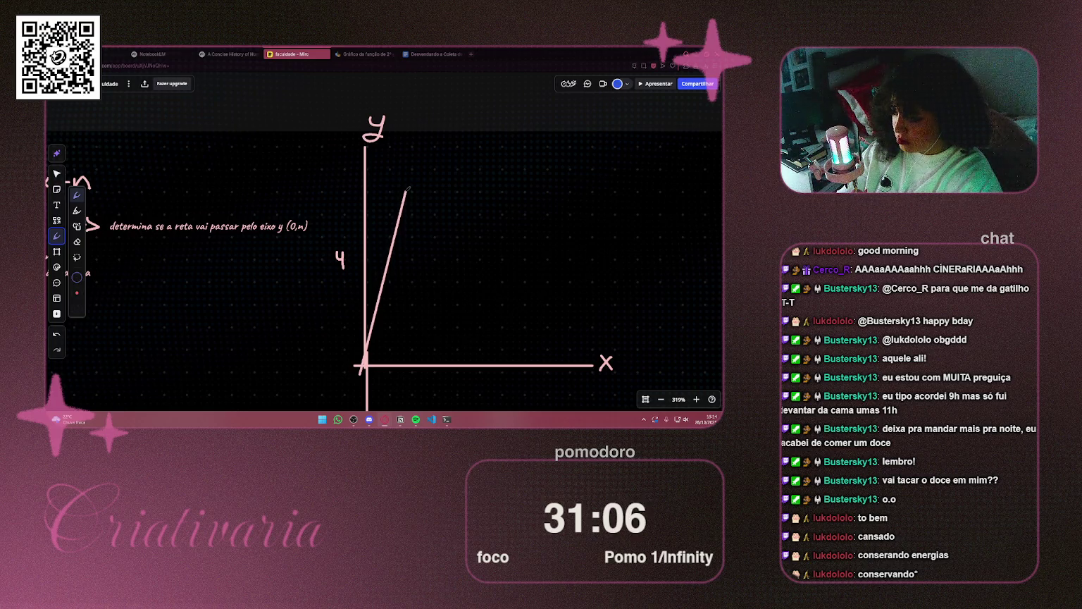
pyautogui.hotkey('ctrl', 'z')
pyautogui.moveTo(365, 356); pyautogui.dragTo(386, 255)
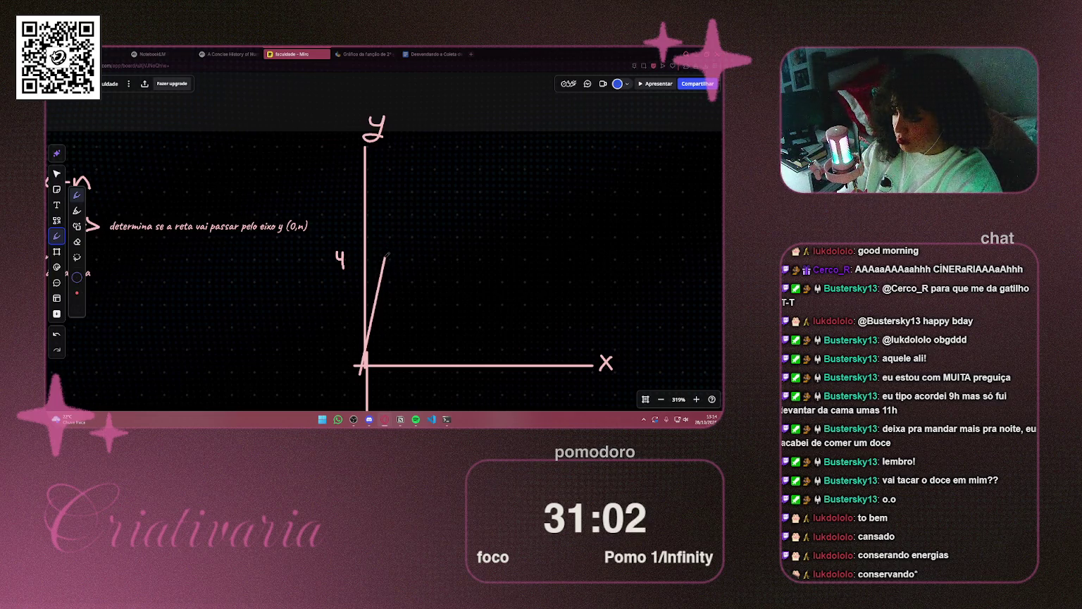
pyautogui.moveTo(360, 260); pyautogui.dragTo(372, 259)
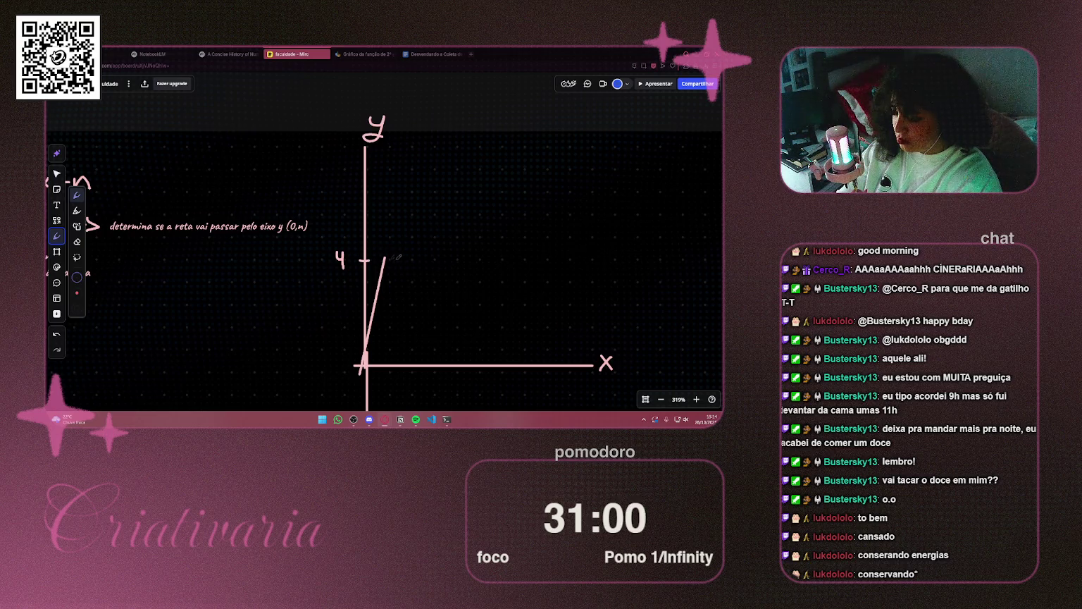
pyautogui.scroll(-3, 405, 258)
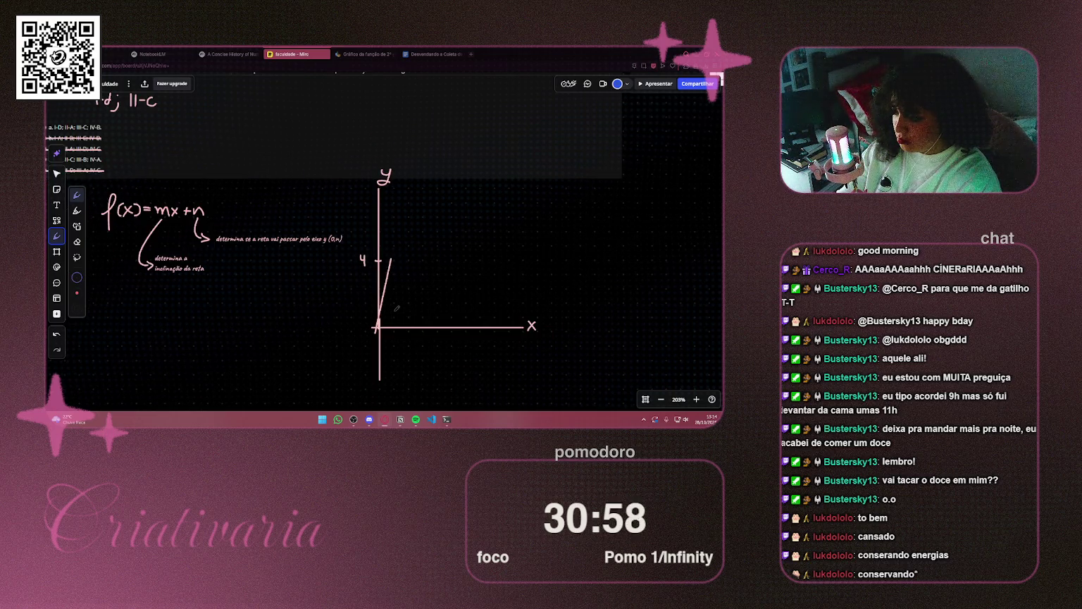
# Redraw the slanted line from the origin and add a semicolon and III to the handwritten answers
pyautogui.hotkey('ctrl', 'z')
pyautogui.moveTo(322, 263)
pyautogui.mouseDown()
pyautogui.moveTo(435, 325)
pyautogui.moveTo(337, 290)
pyautogui.mouseUp()
pyautogui.moveTo(413, 360); pyautogui.dragTo(427, 295)
pyautogui.moveTo(292, 253); pyautogui.dragTo(378, 330)
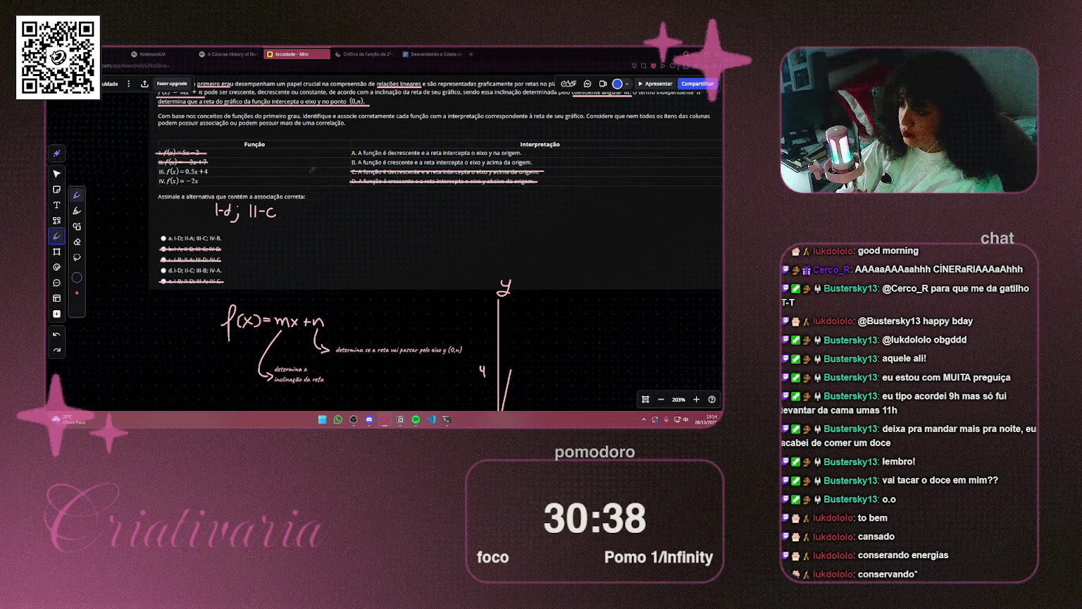
pyautogui.scroll(5, 280, 211)
pyautogui.click(286, 210)
pyautogui.moveTo(289, 213)
pyautogui.mouseDown()
pyautogui.moveTo(282, 228)
pyautogui.moveTo(346, 214)
pyautogui.moveTo(362, 226)
pyautogui.mouseUp()
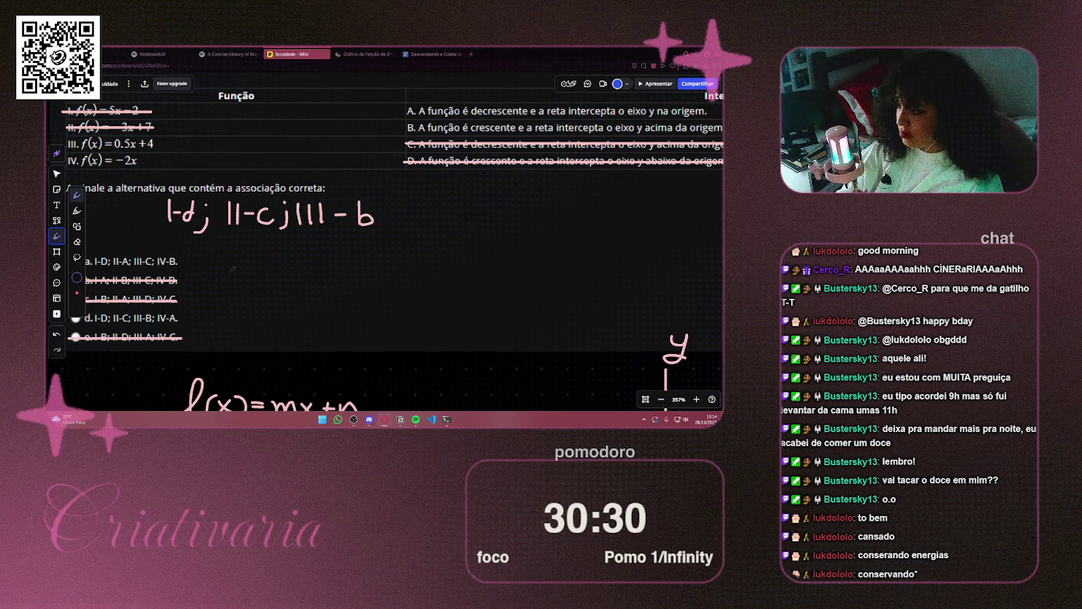
# Strike out function III and interpretation B in the table, then mark option d with an X
pyautogui.hscroll(-3, 387, 232)
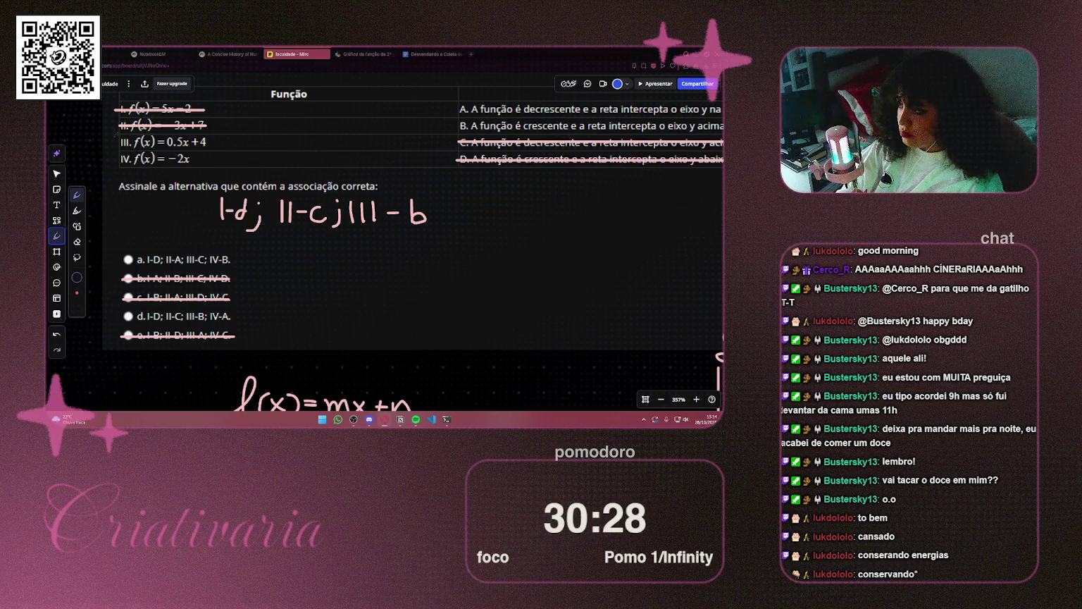
pyautogui.moveTo(118, 141); pyautogui.dragTo(215, 143)
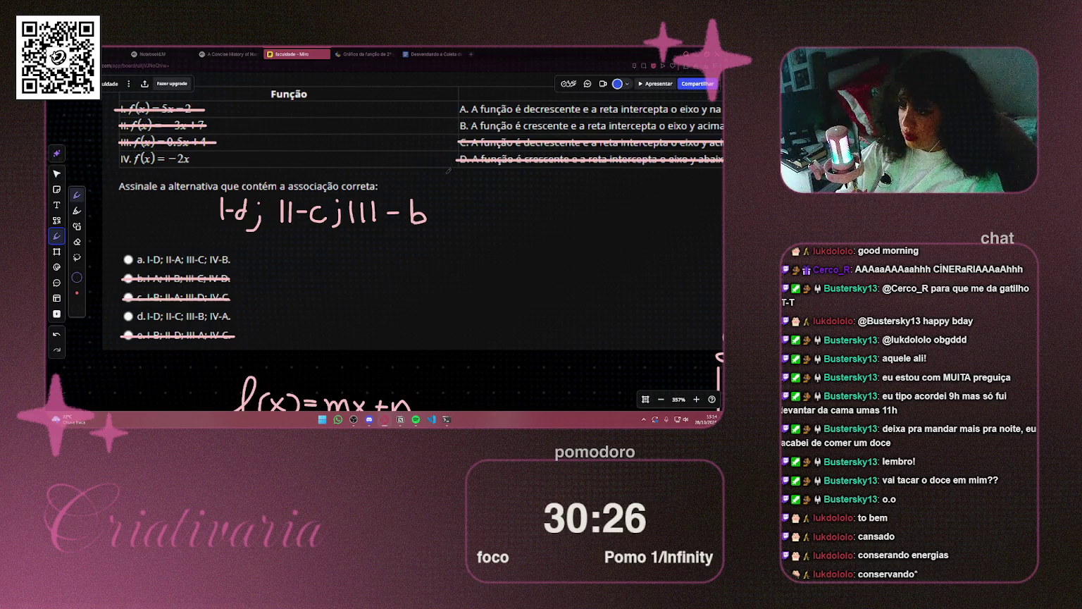
pyautogui.hscroll(5, 405, 246)
pyautogui.moveTo(330, 140); pyautogui.dragTo(664, 139)
pyautogui.scroll(-3, 664, 131)
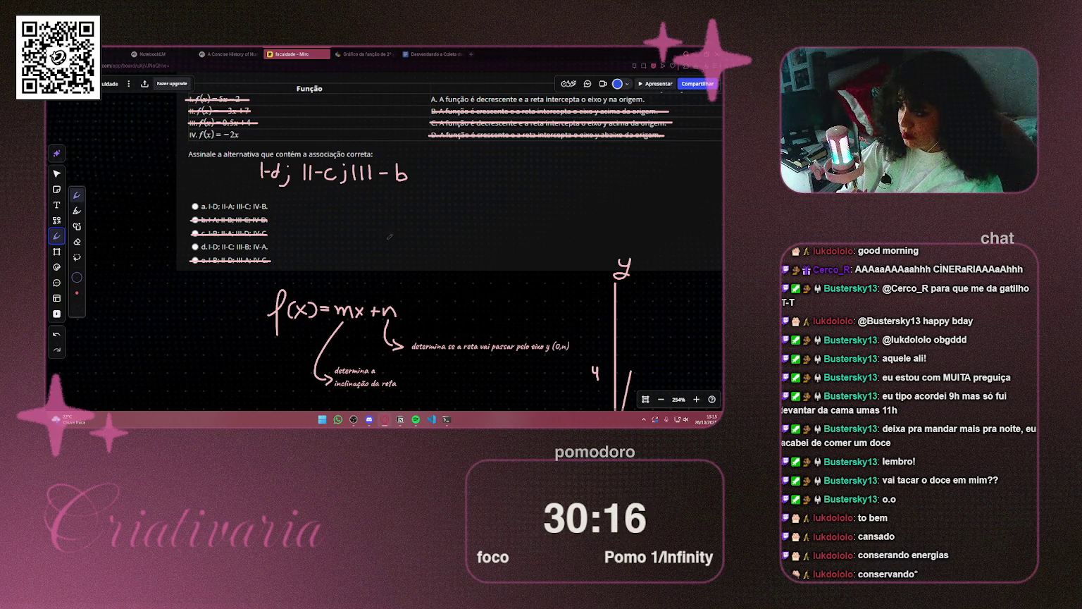
pyautogui.hscroll(3, 366, 226)
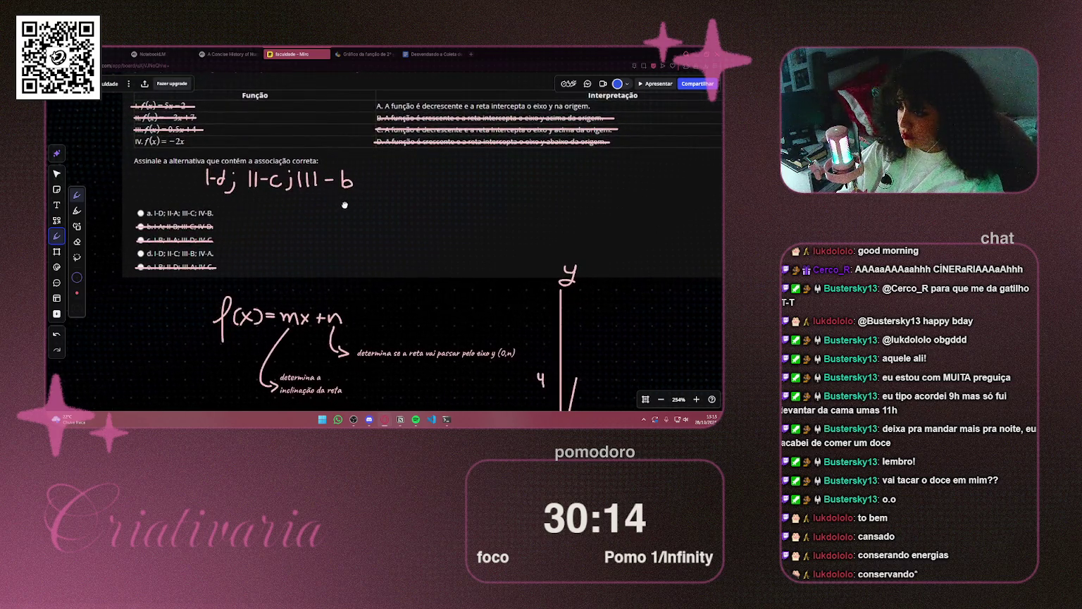
pyautogui.moveTo(341, 203); pyautogui.dragTo(334, 194)
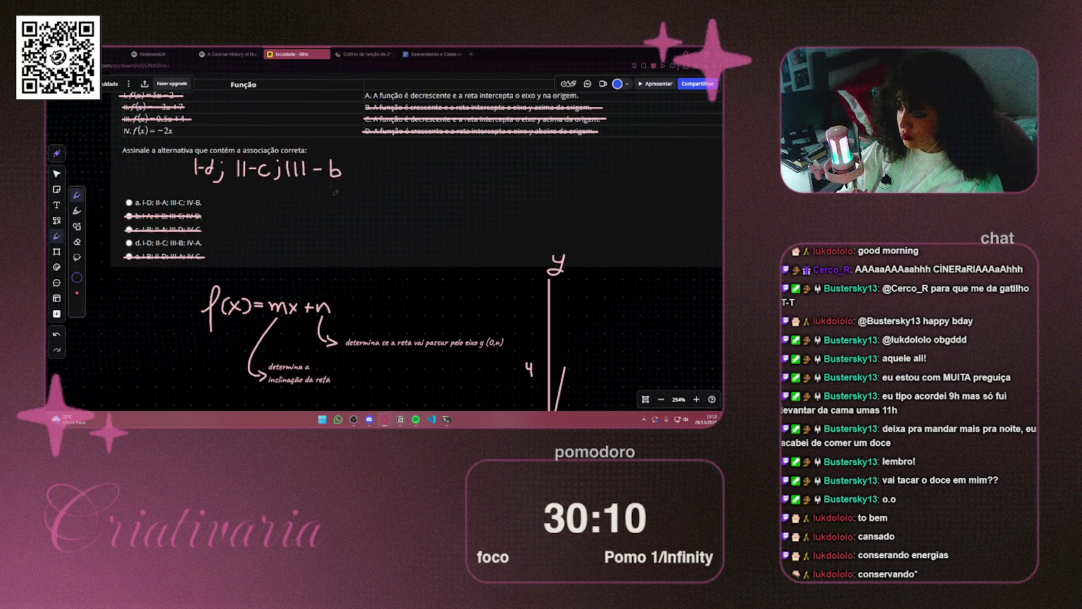
pyautogui.moveTo(124, 239); pyautogui.dragTo(126, 248)
# Select answer d for question 2 on the Blackboard Learn quiz page
pyautogui.hotkey('ctrl', 'shift', 'Tab')
pyautogui.hotkey('ctrl', 'shift', 'Tab')
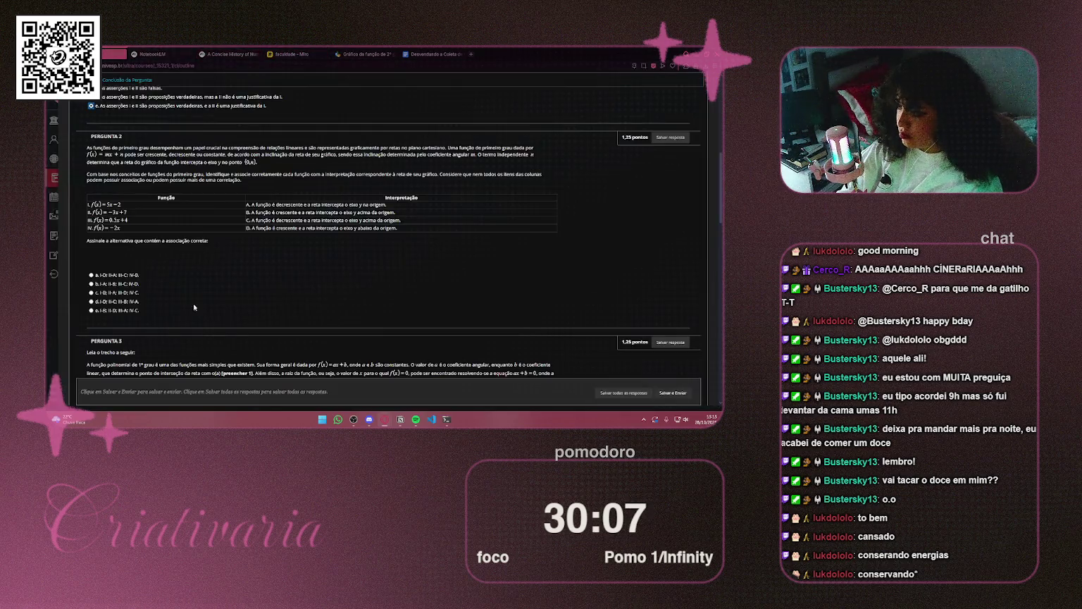
pyautogui.click(105, 300)
pyautogui.scroll(-5, 334, 231)
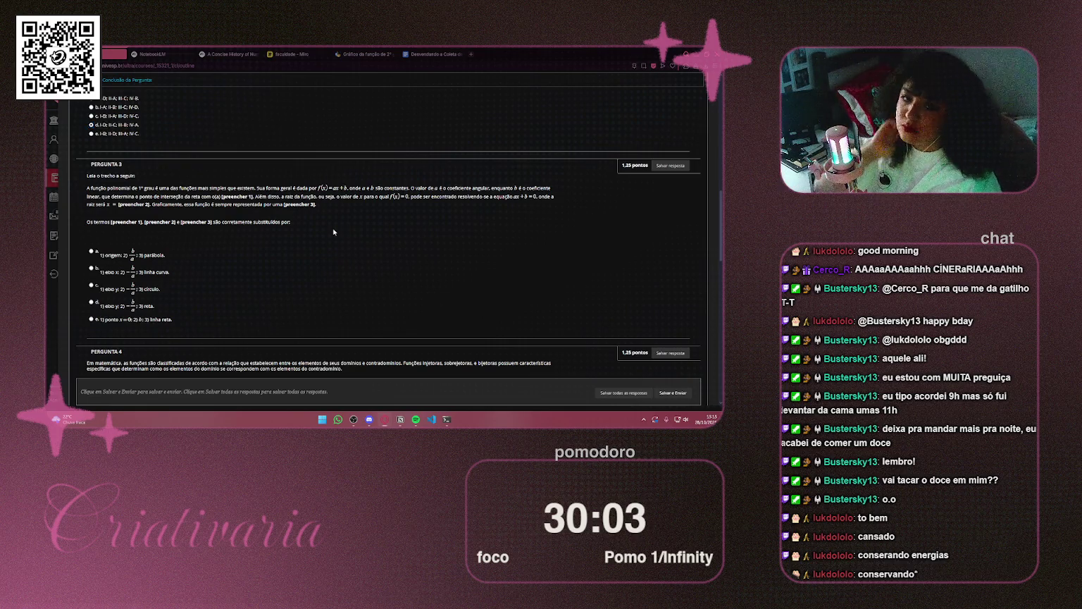
# Snip Pergunta 3 as a screenshot with Win+Shift+S and go back to the Miro board
pyautogui.press('super+shift+s')
pyautogui.moveTo(75, 169)
pyautogui.mouseDown()
pyautogui.moveTo(461, 313)
pyautogui.moveTo(558, 335)
pyautogui.mouseUp()
pyautogui.scroll(-10, 367, 261)
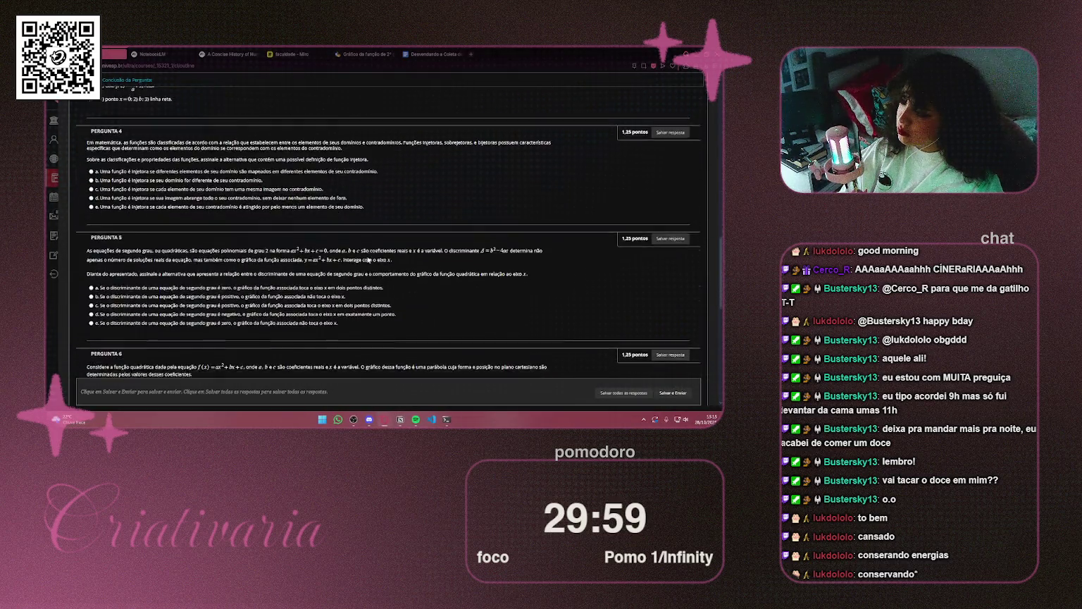
pyautogui.scroll(8, 241, 236)
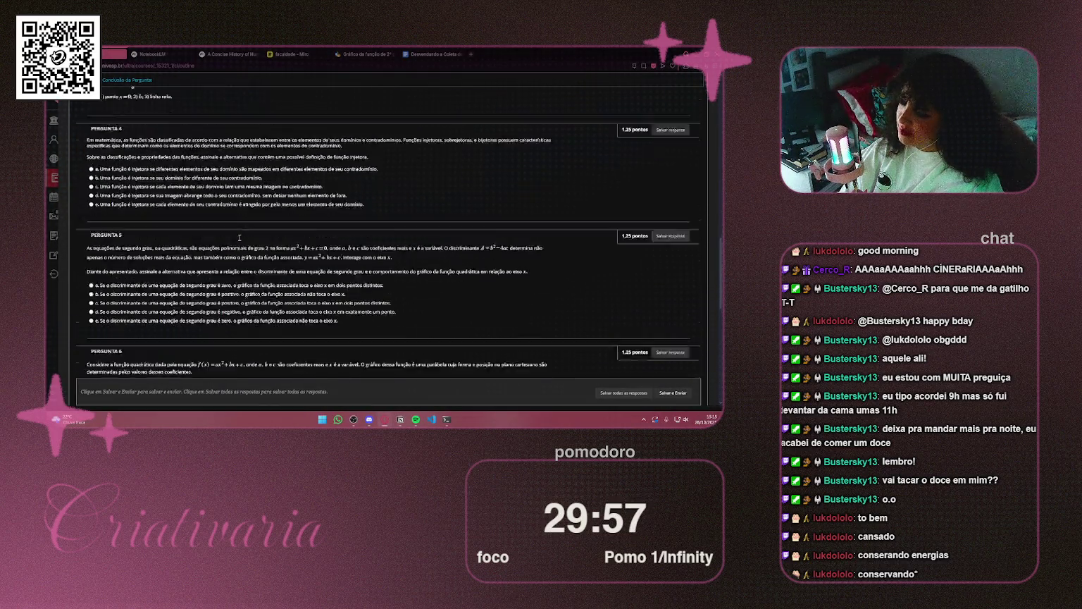
pyautogui.scroll(2, 246, 242)
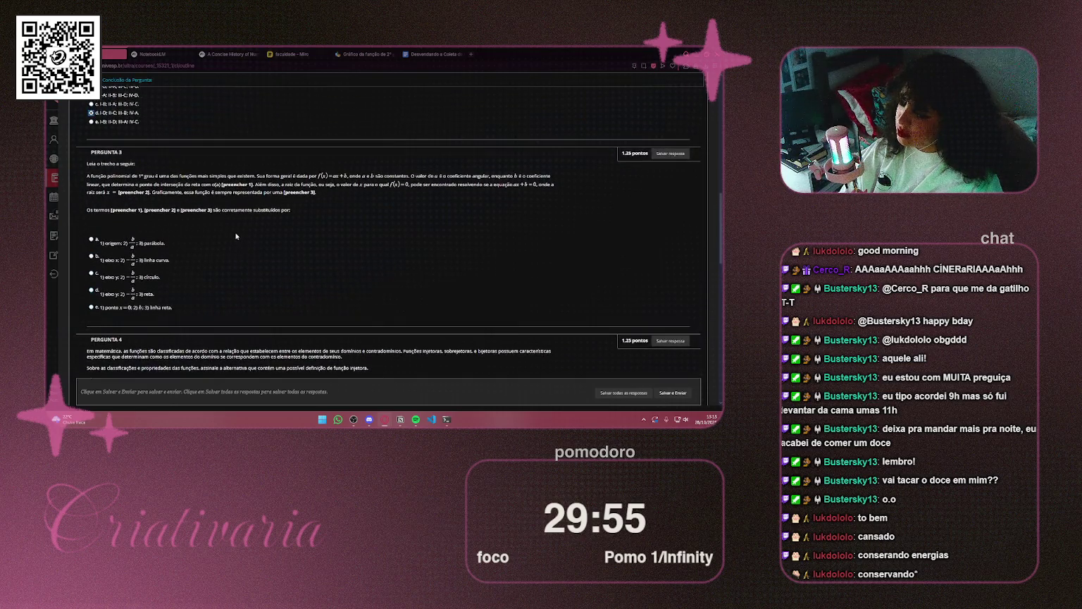
pyautogui.click(185, 54)
pyautogui.click(229, 54)
pyautogui.click(295, 55)
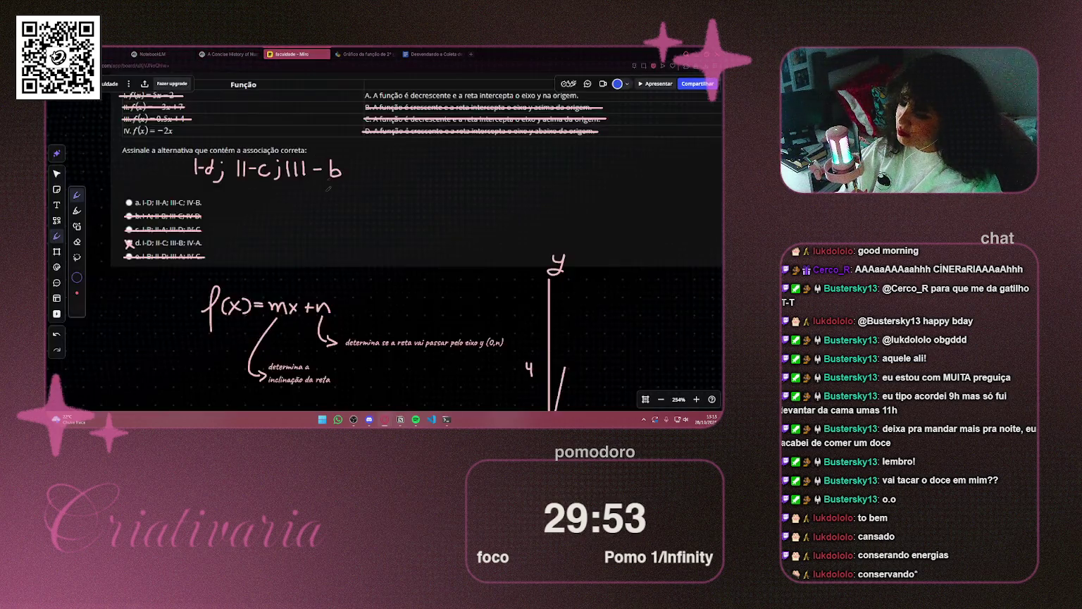
# Lower the y-axis label and move the f(x) notes and axes graph up together
pyautogui.click(57, 173)
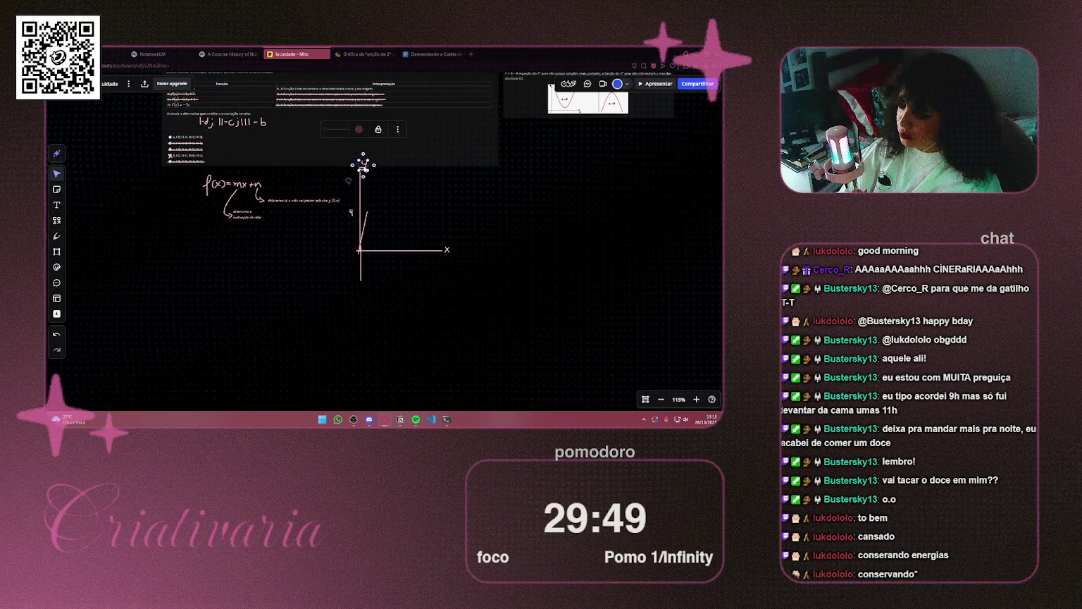
pyautogui.moveTo(363, 165); pyautogui.dragTo(364, 177)
pyautogui.click(345, 173)
pyautogui.moveTo(198, 174)
pyautogui.mouseDown()
pyautogui.moveTo(356, 180)
pyautogui.moveTo(495, 295)
pyautogui.mouseUp()
pyautogui.moveTo(396, 252)
pyautogui.mouseDown()
pyautogui.moveTo(396, 185)
pyautogui.moveTo(391, 254)
pyautogui.mouseUp()
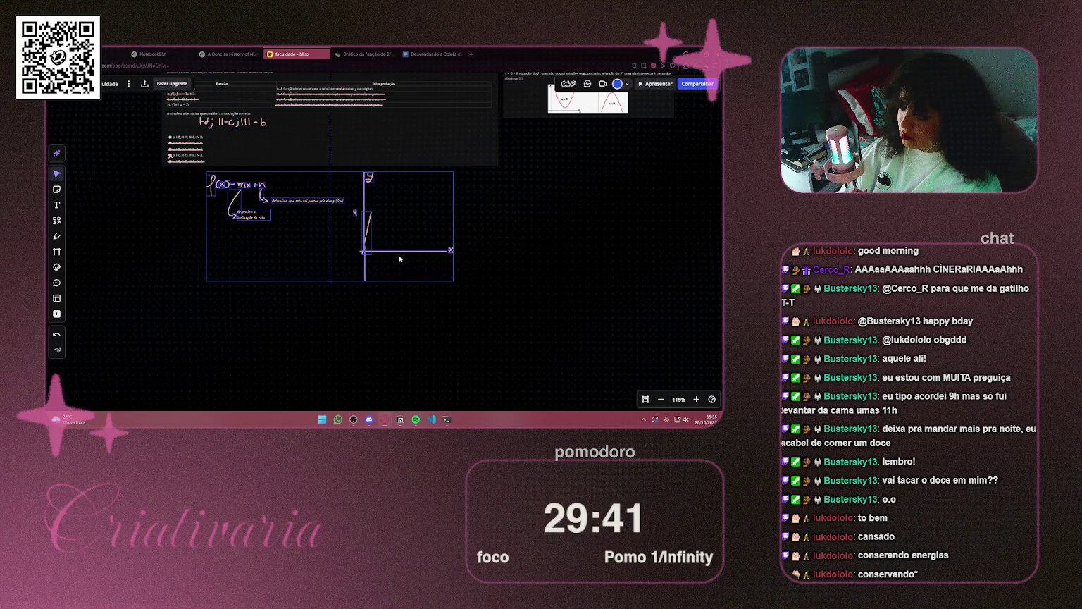
pyautogui.click(476, 255)
# Shrink the axes graph and the f(x)=mx+n handwriting, placing the notes beside the graph
pyautogui.moveTo(355, 288); pyautogui.dragTo(493, 171)
pyautogui.moveTo(455, 282)
pyautogui.mouseDown()
pyautogui.moveTo(446, 218)
pyautogui.moveTo(457, 157)
pyautogui.moveTo(443, 149)
pyautogui.moveTo(448, 160)
pyautogui.mouseUp()
pyautogui.click(184, 200)
pyautogui.moveTo(203, 171)
pyautogui.mouseDown()
pyautogui.moveTo(356, 235)
pyautogui.moveTo(233, 211)
pyautogui.moveTo(196, 217)
pyautogui.mouseUp()
pyautogui.moveTo(275, 193); pyautogui.dragTo(361, 145)
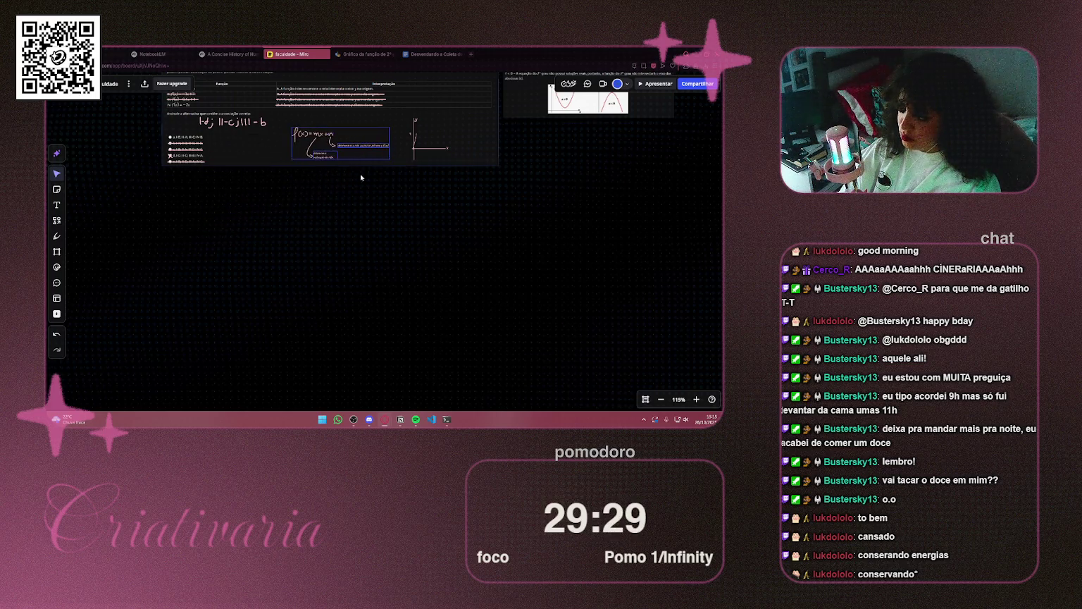
pyautogui.scroll(-2, 360, 144)
pyautogui.moveTo(426, 164); pyautogui.dragTo(217, 279)
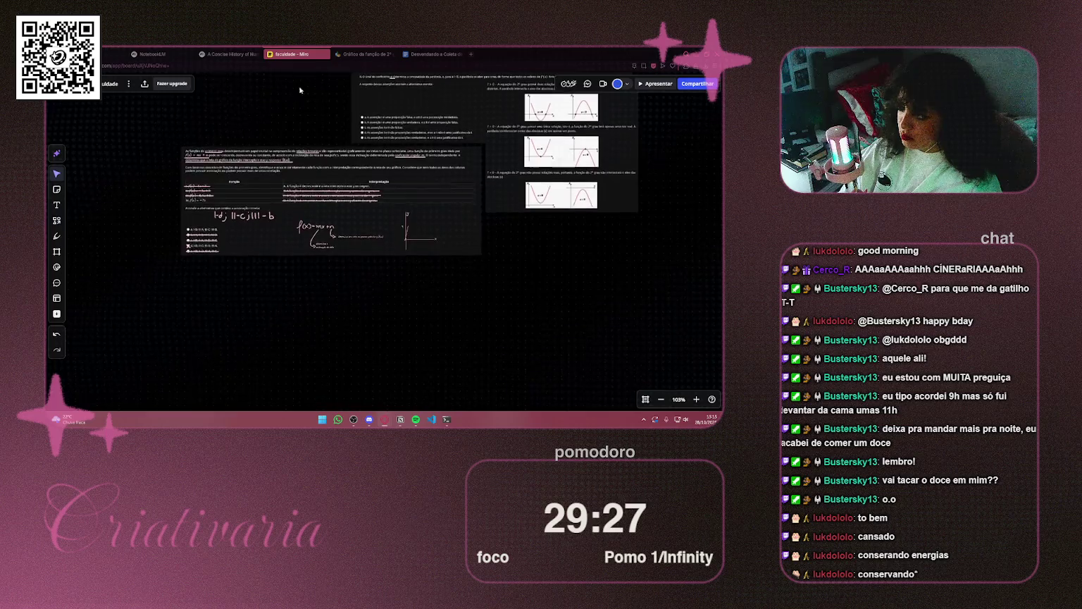
# Take a fresh Win+Shift+S snip of Pergunta 3 from the quiz tab and paste it into Miro with Ctrl+V
pyautogui.click(229, 54)
pyautogui.click(340, 53)
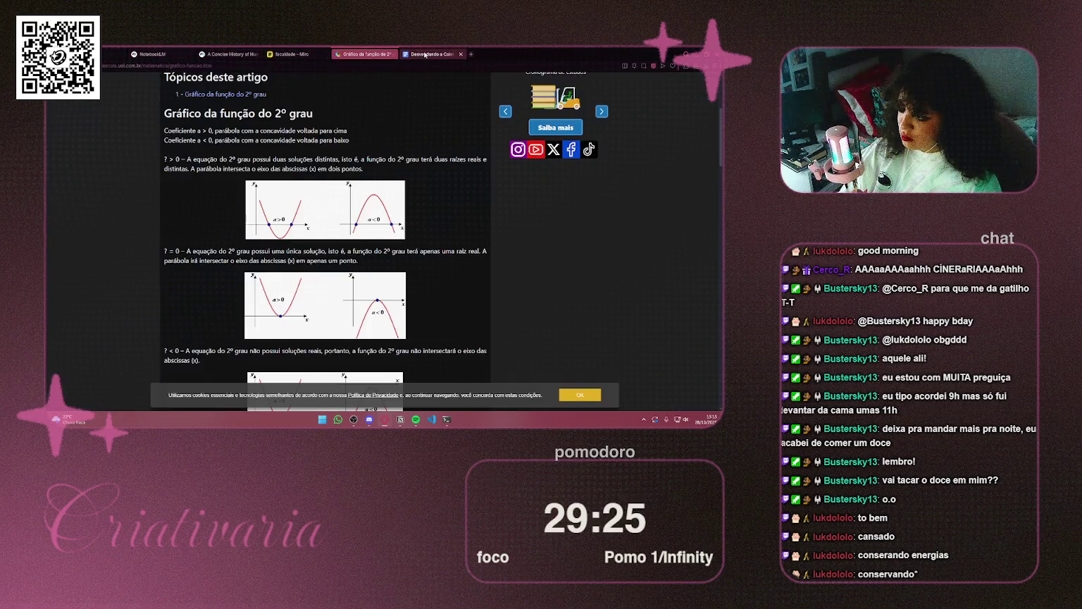
pyautogui.click(431, 53)
pyautogui.click(114, 56)
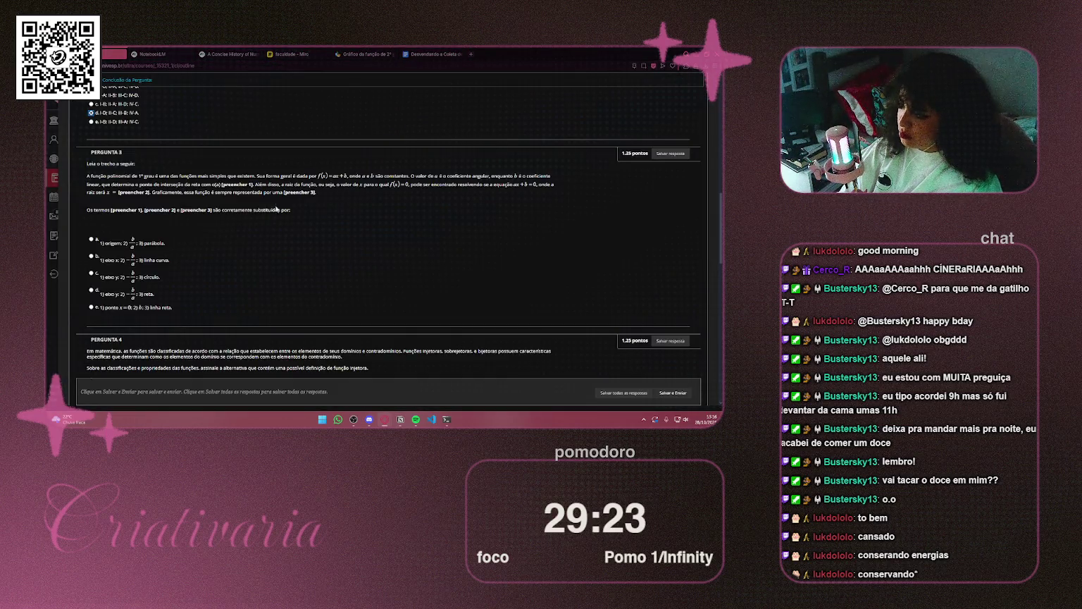
pyautogui.press('super+shift+s')
pyautogui.moveTo(79, 158)
pyautogui.mouseDown()
pyautogui.moveTo(233, 243)
pyautogui.moveTo(555, 313)
pyautogui.mouseUp()
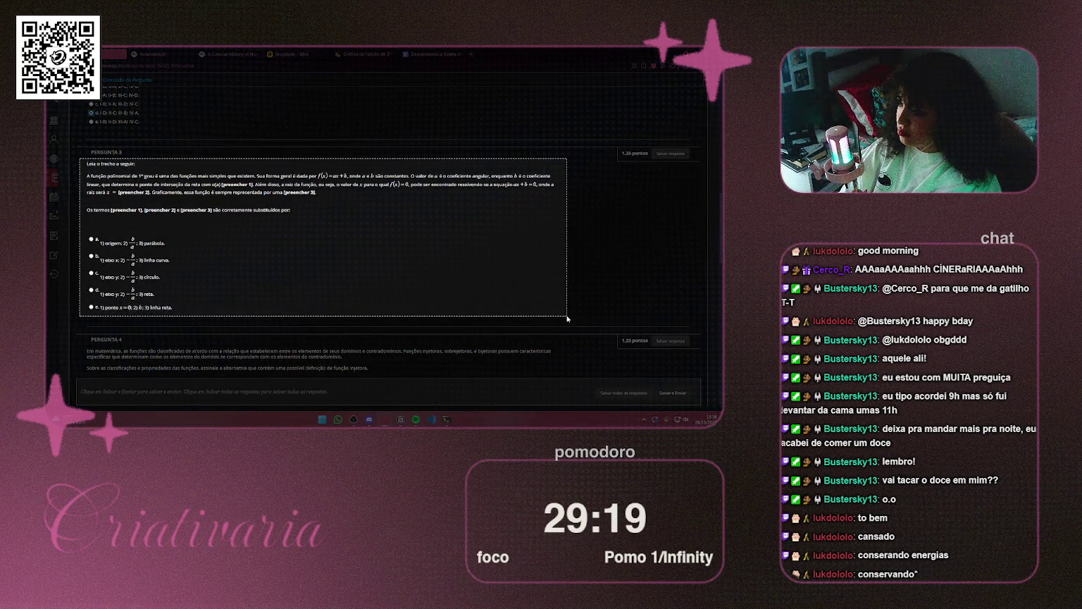
pyautogui.click(296, 54)
pyautogui.hotkey('ctrl', 'v')
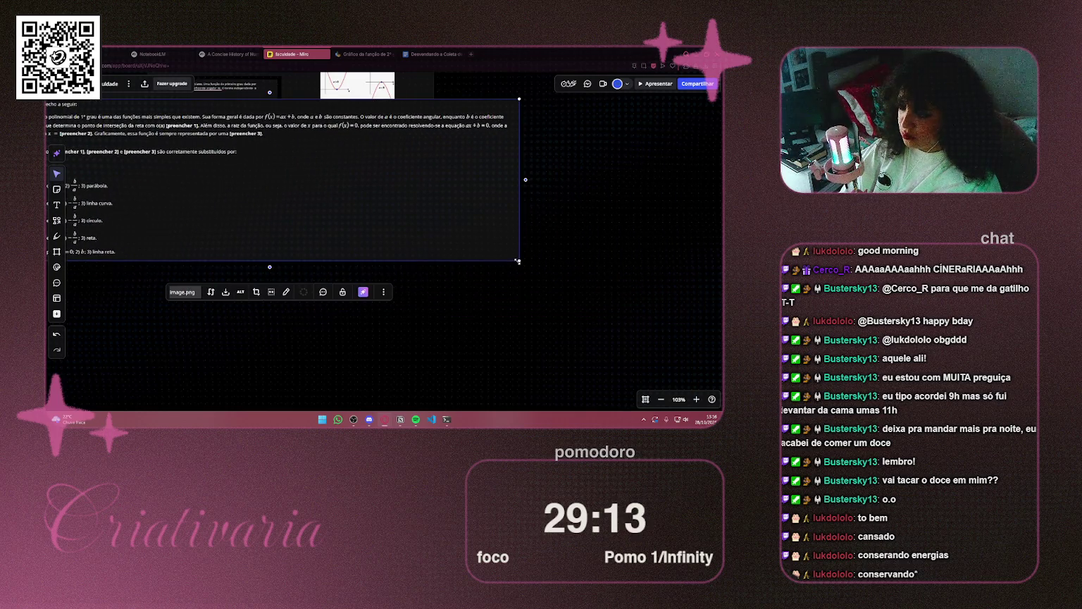
# Shrink the Pergunta 3 image, set it below the parabola graphs, and underline f(x) = ax + b with the pen
pyautogui.moveTo(518, 261); pyautogui.dragTo(324, 199)
pyautogui.moveTo(281, 153)
pyautogui.mouseDown()
pyautogui.moveTo(567, 223)
pyautogui.moveTo(501, 211)
pyautogui.mouseUp()
pyautogui.scroll(5, 423, 198)
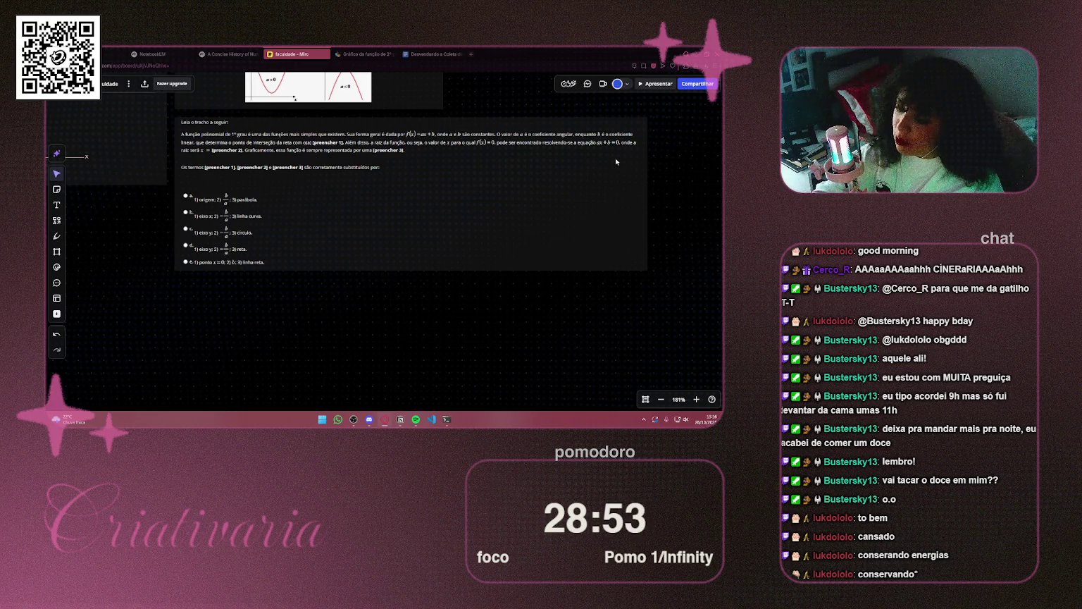
pyautogui.press('p')
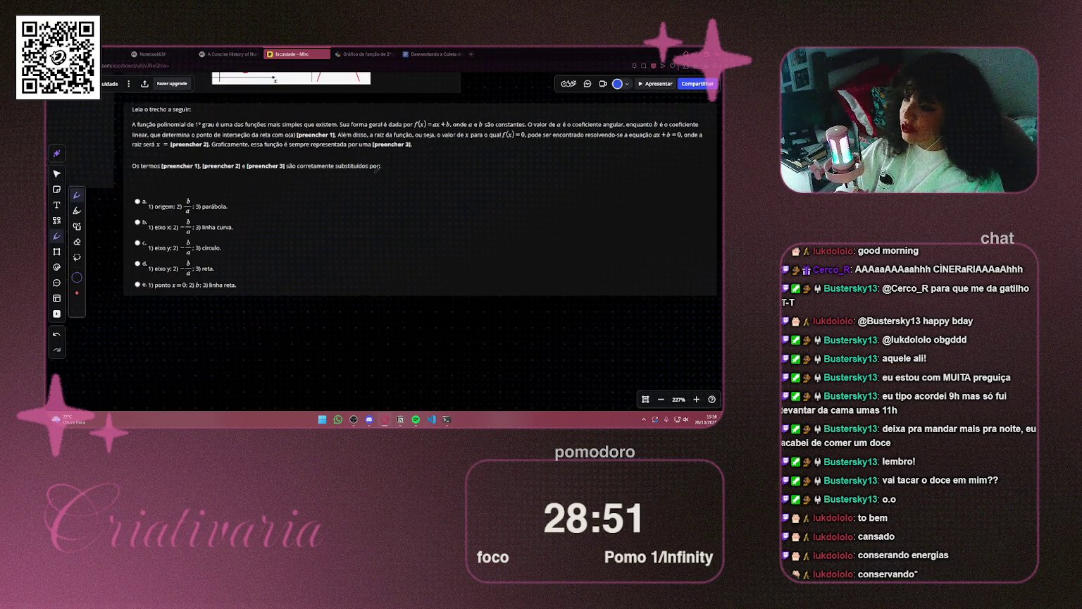
pyautogui.scroll(3, 375, 167)
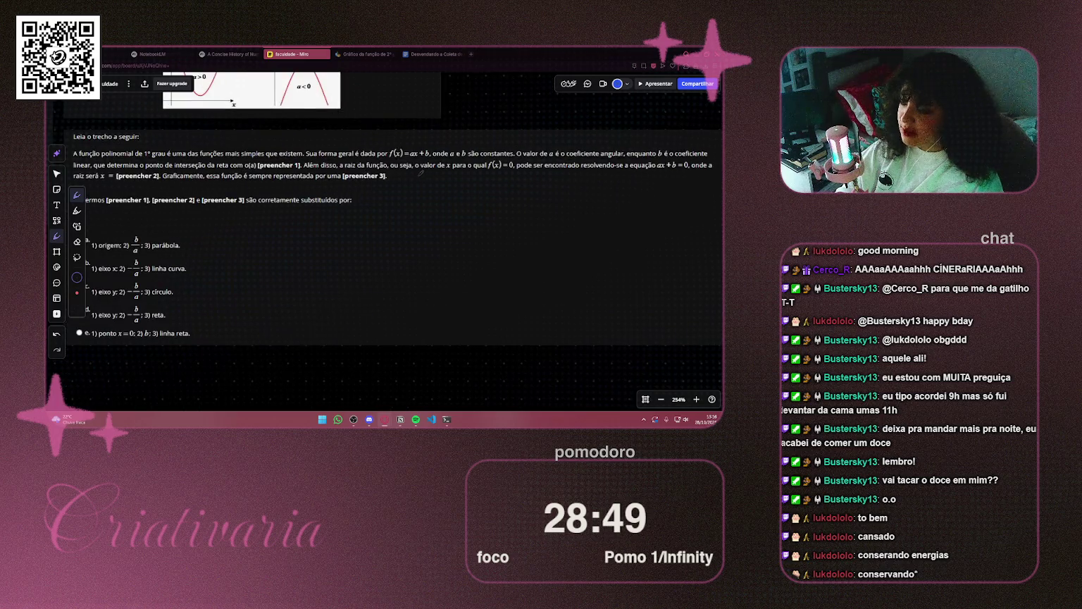
pyautogui.scroll(-2, 205, 165)
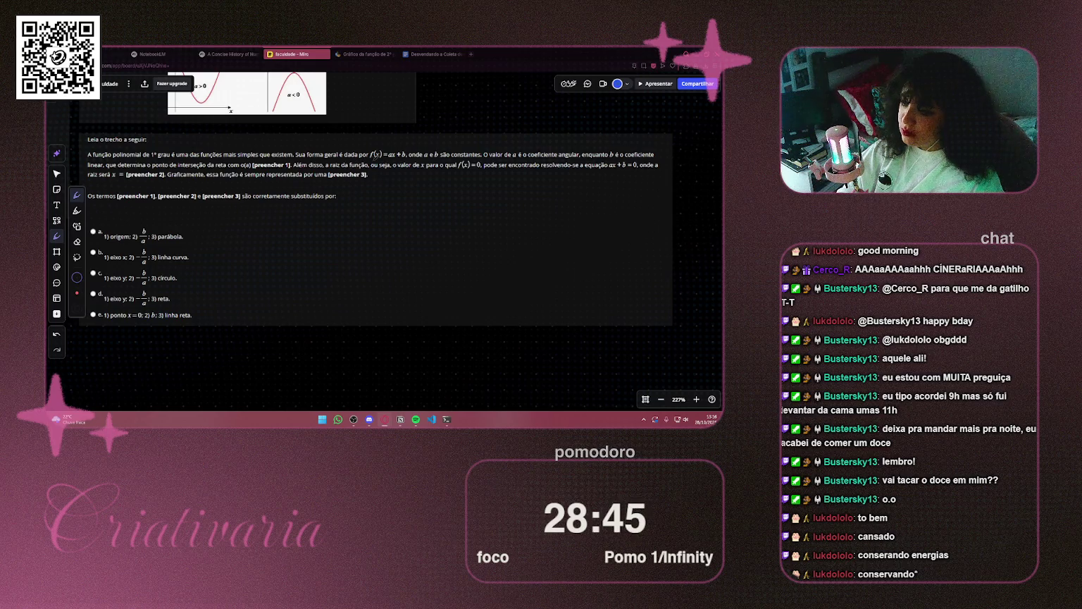
pyautogui.moveTo(369, 159); pyautogui.dragTo(396, 159)
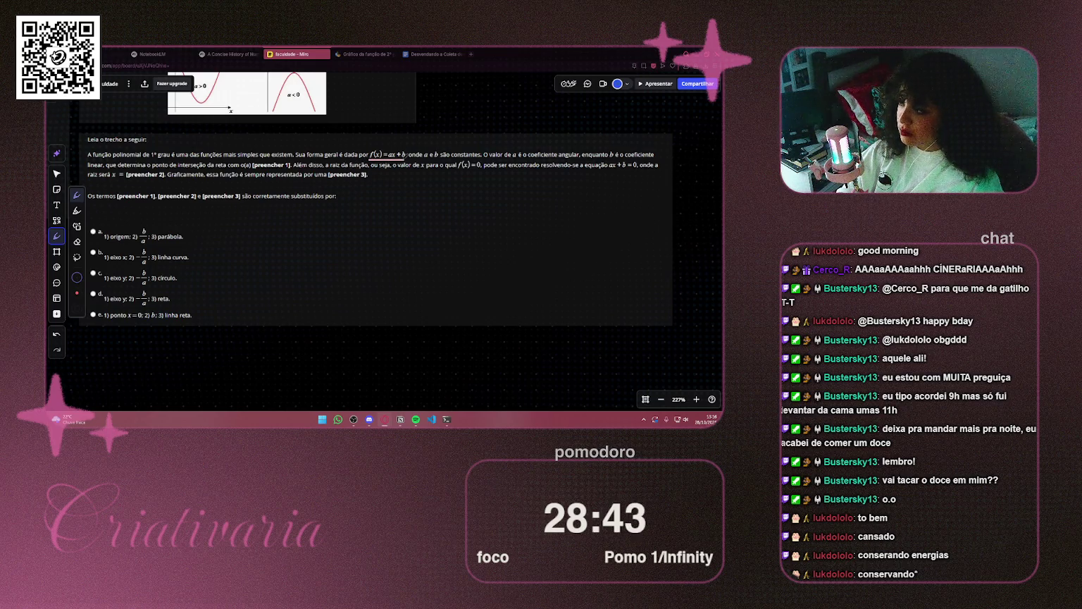
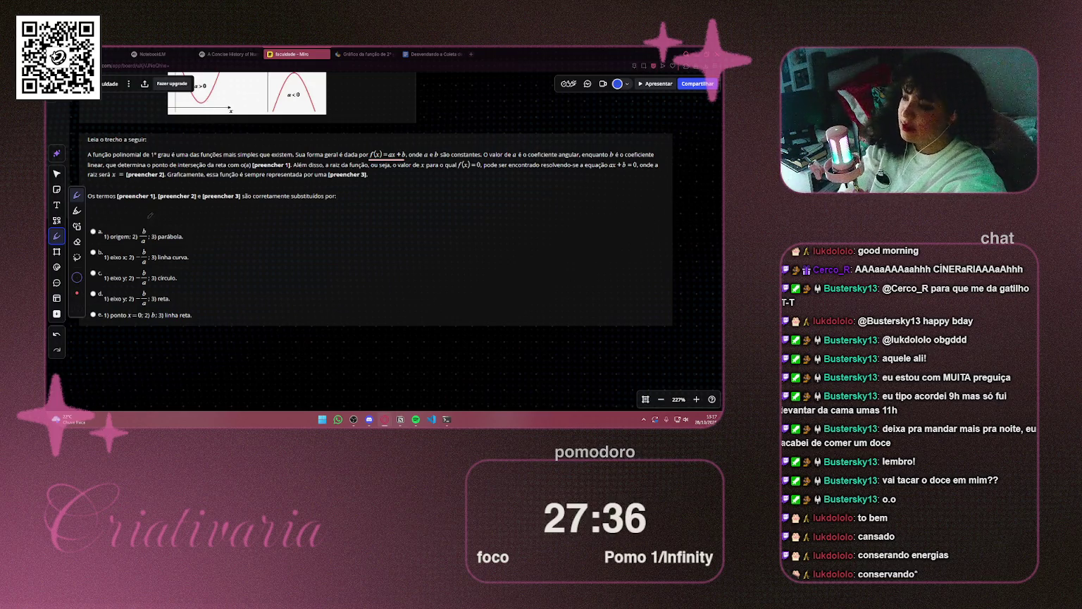
# Strike through answer options a, b and c of the linear-function question on the board
pyautogui.moveTo(194, 295)
pyautogui.mouseDown()
pyautogui.moveTo(261, 275)
pyautogui.moveTo(275, 298)
pyautogui.moveTo(174, 304)
pyautogui.moveTo(149, 293)
pyautogui.moveTo(179, 267)
pyautogui.moveTo(278, 266)
pyautogui.mouseUp()
pyautogui.moveTo(157, 258); pyautogui.dragTo(259, 259)
pyautogui.moveTo(161, 238); pyautogui.dragTo(264, 238)
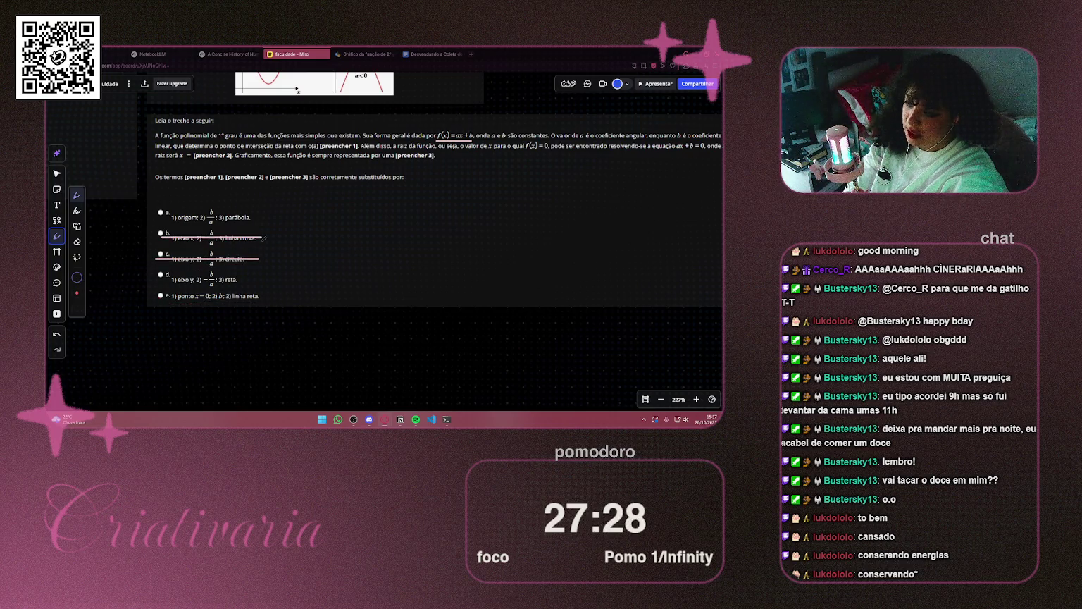
pyautogui.moveTo(152, 218); pyautogui.dragTo(260, 218)
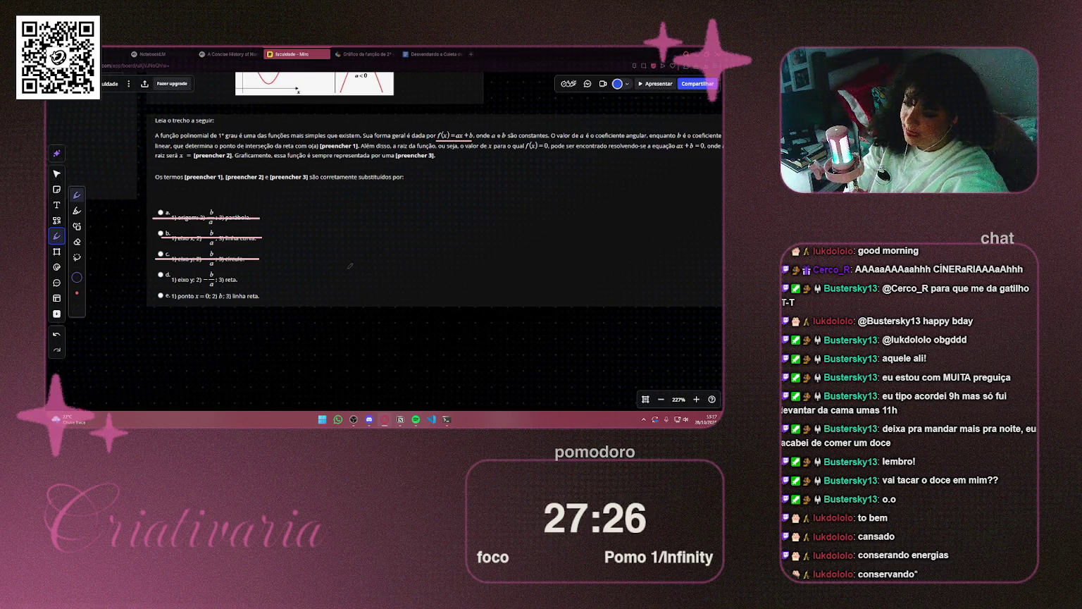
pyautogui.scroll(2, 348, 192)
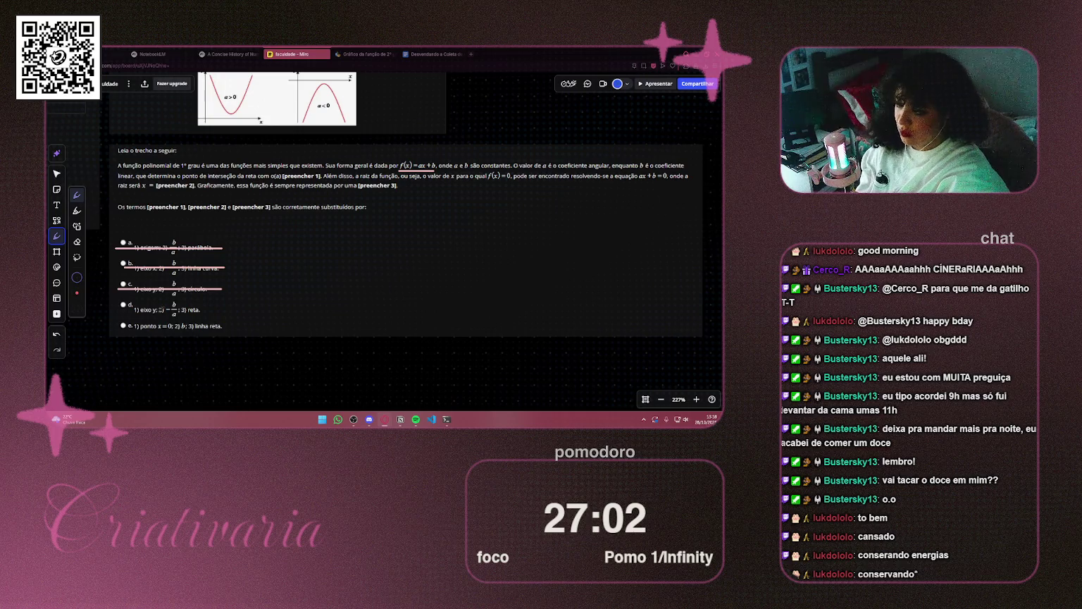
# Mark option d on the board and choose d as Pergunta 3's answer in the quiz
pyautogui.moveTo(137, 301); pyautogui.dragTo(116, 304)
pyautogui.hotkey('ctrl', '1')
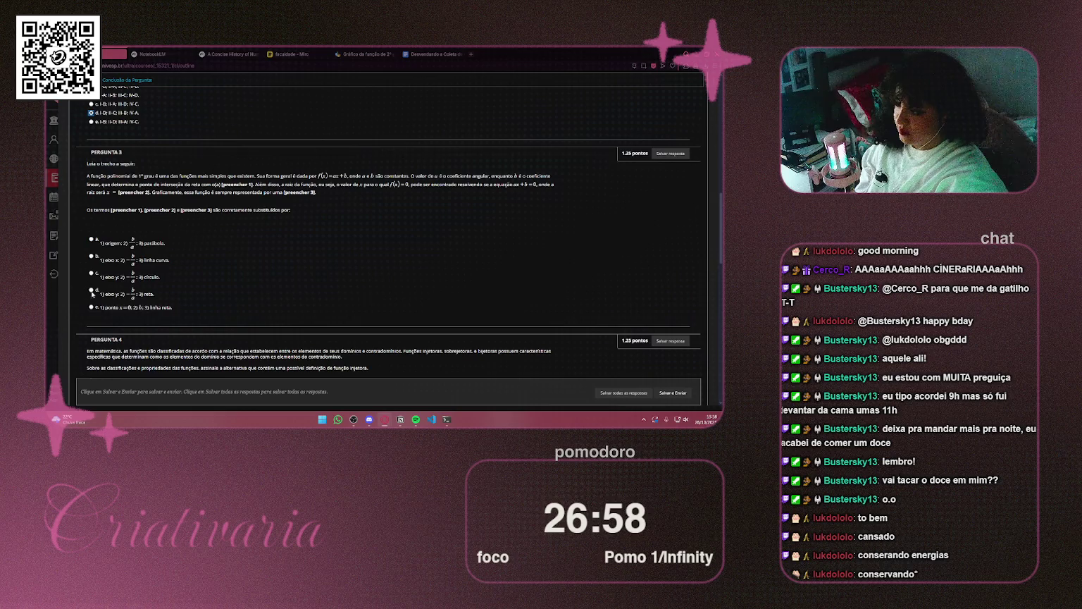
pyautogui.click(92, 291)
pyautogui.scroll(-3, 304, 245)
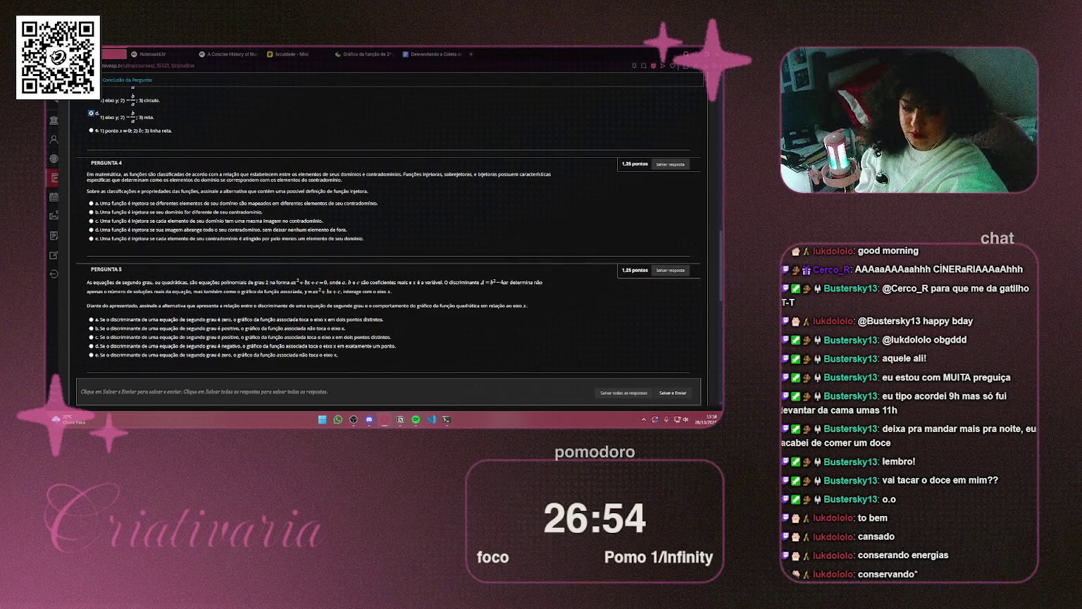
pyautogui.hotkey('alt', 'Tab')
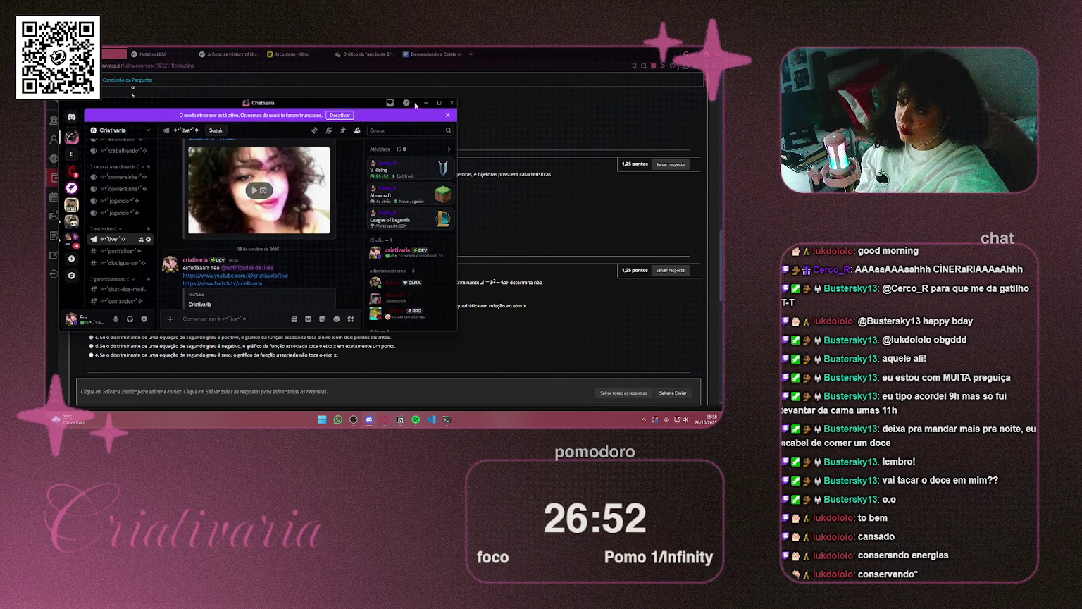
# Close the Discord window to get back to the quiz page
pyautogui.click(427, 103)
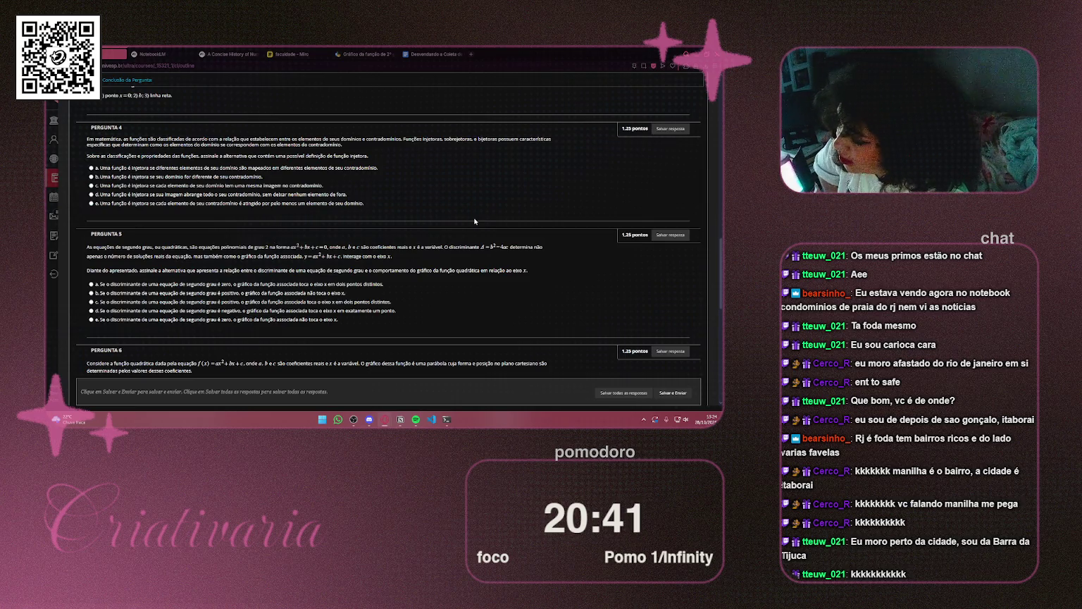
# Scroll Pergunta 4 on injective functions fully into view and start a screen snip
pyautogui.scroll(-2, 408, 155)
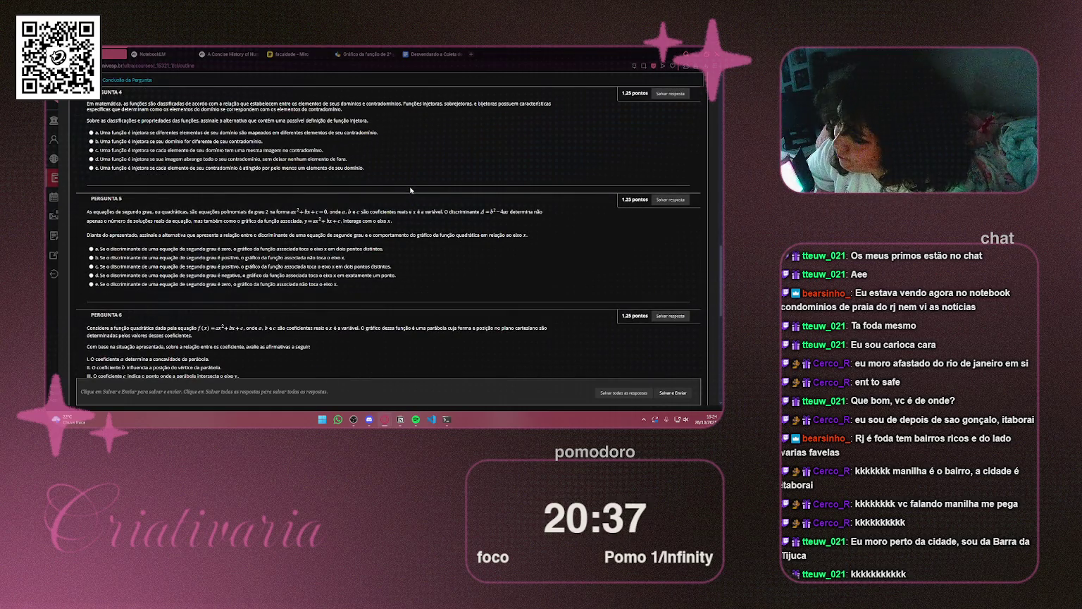
pyautogui.scroll(2, 411, 190)
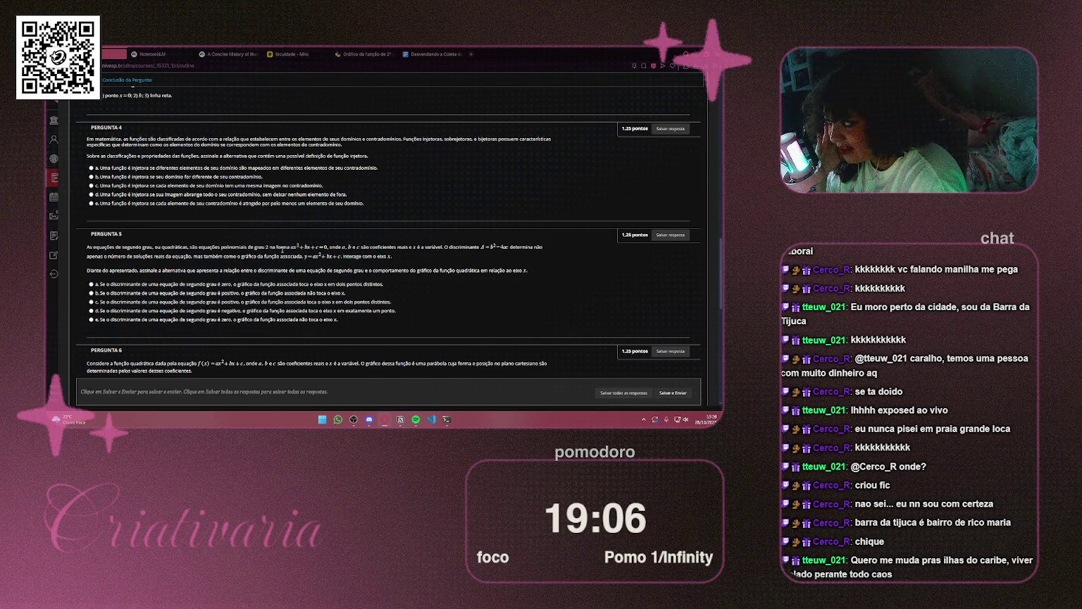
pyautogui.scroll(1, 282, 248)
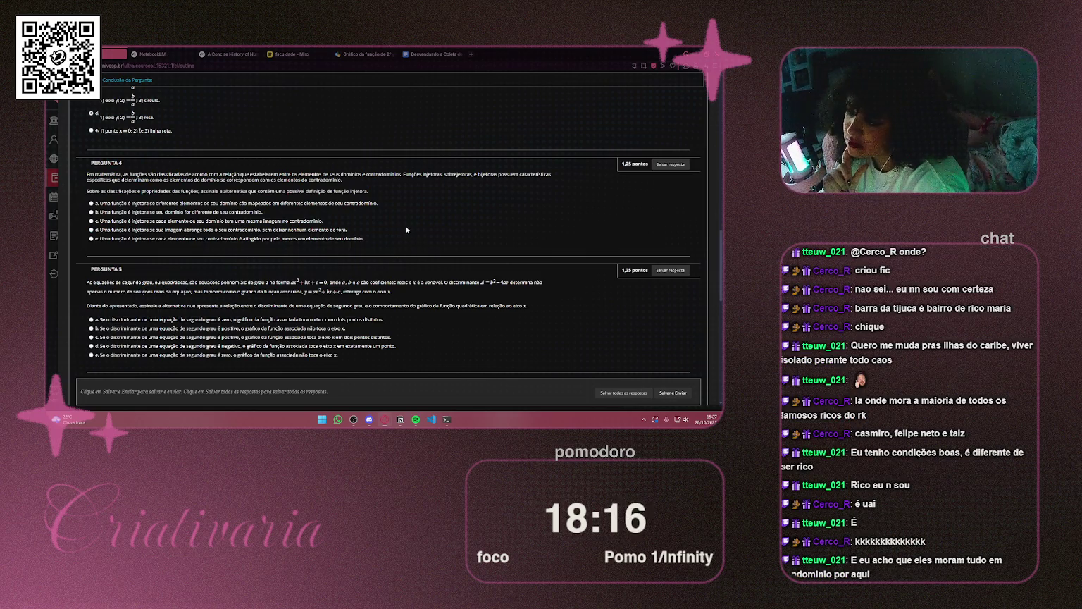
pyautogui.press('super+shift+s')
# Capture the Pergunta 4 question block and paste it onto the Miro study board
pyautogui.moveTo(76, 169)
pyautogui.mouseDown()
pyautogui.moveTo(437, 249)
pyautogui.moveTo(573, 243)
pyautogui.mouseUp()
pyautogui.click(161, 53)
pyautogui.click(291, 56)
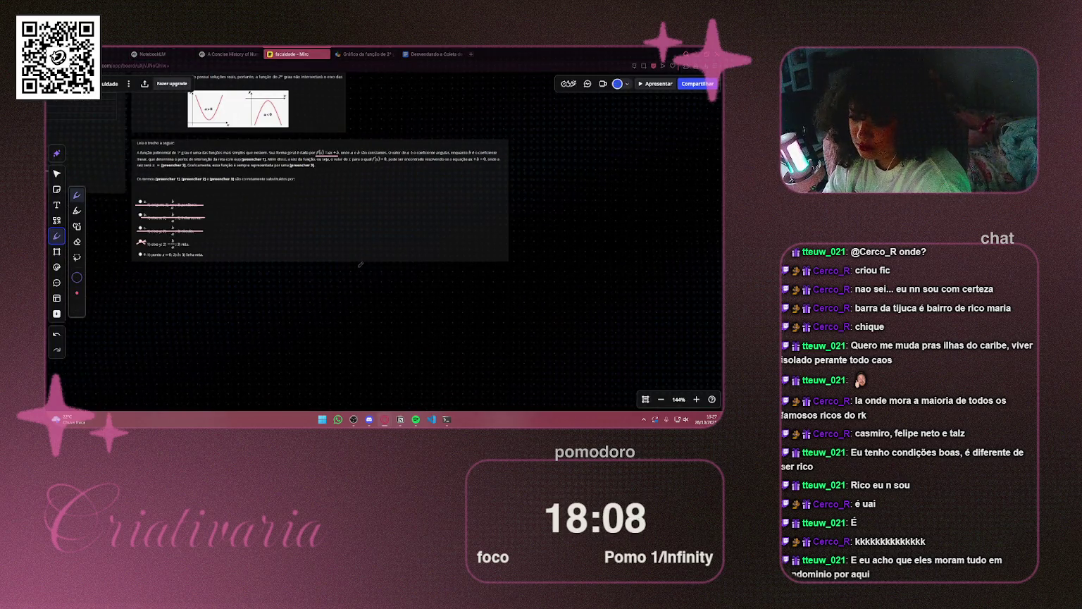
pyautogui.scroll(-2, 277, 299)
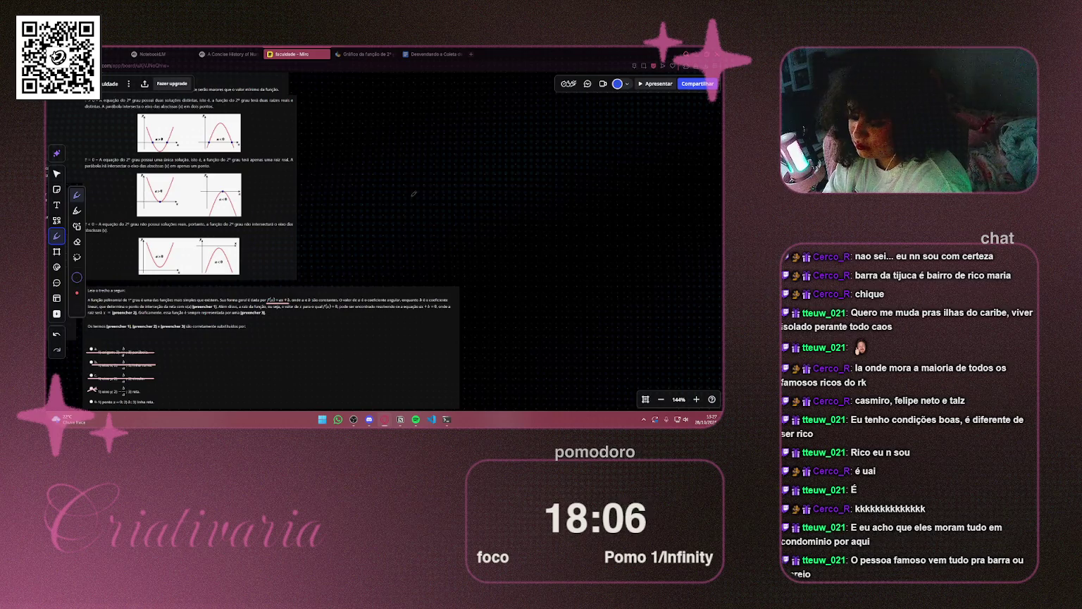
pyautogui.hotkey('ctrl', 'v')
# Shrink the pasted question image and position it lower, beside the other quiz screenshots
pyautogui.moveTo(372, 207)
pyautogui.mouseDown()
pyautogui.moveTo(626, 217)
pyautogui.moveTo(609, 222)
pyautogui.mouseUp()
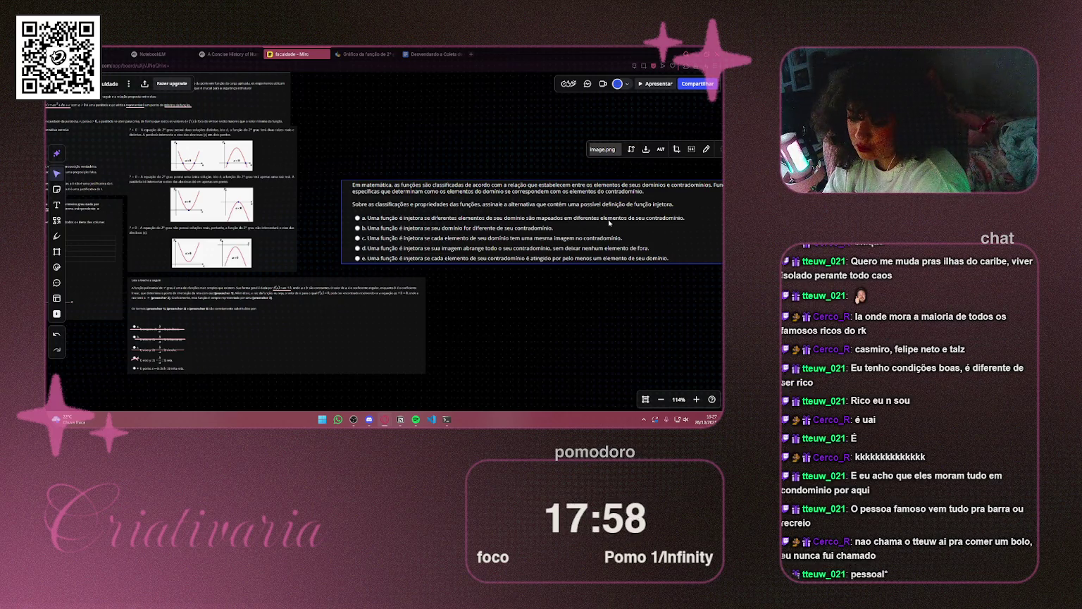
pyautogui.moveTo(609, 222); pyautogui.dragTo(467, 249)
pyautogui.hscroll(5, 467, 249)
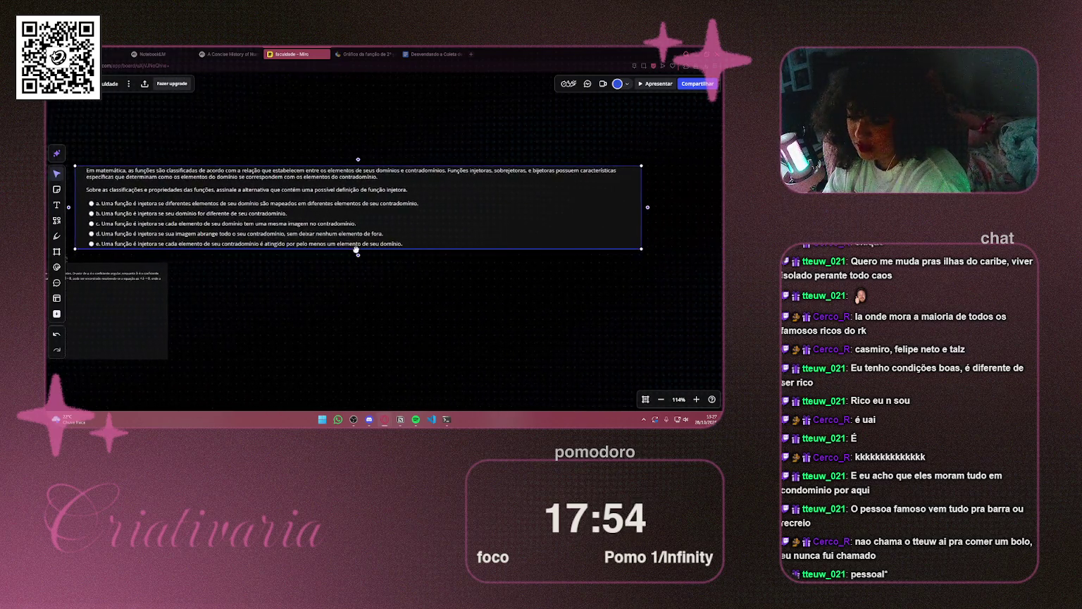
pyautogui.hscroll(-3, 356, 250)
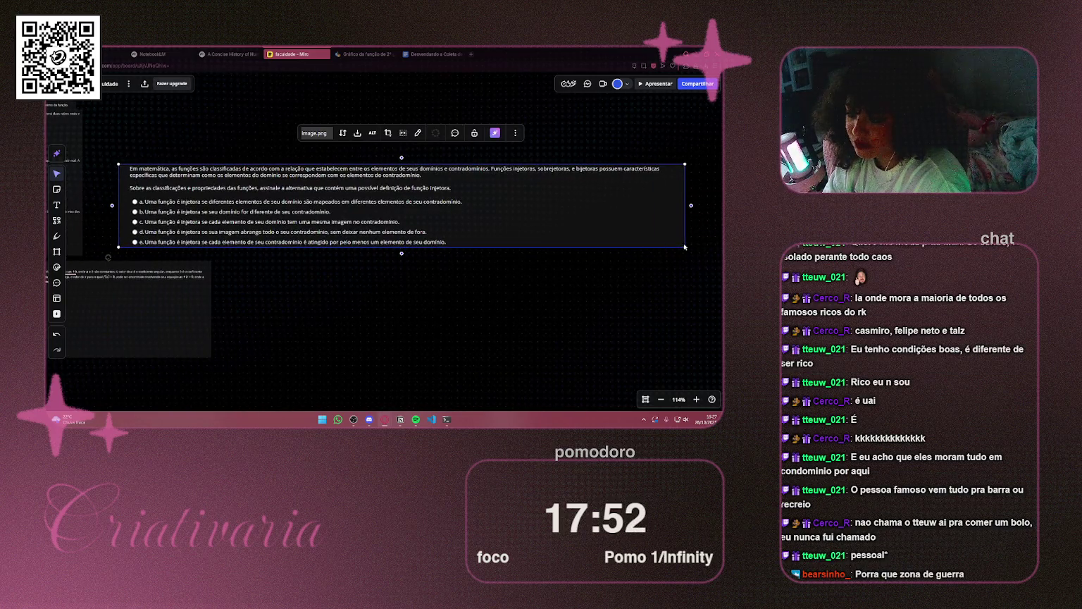
pyautogui.moveTo(684, 246); pyautogui.dragTo(531, 224)
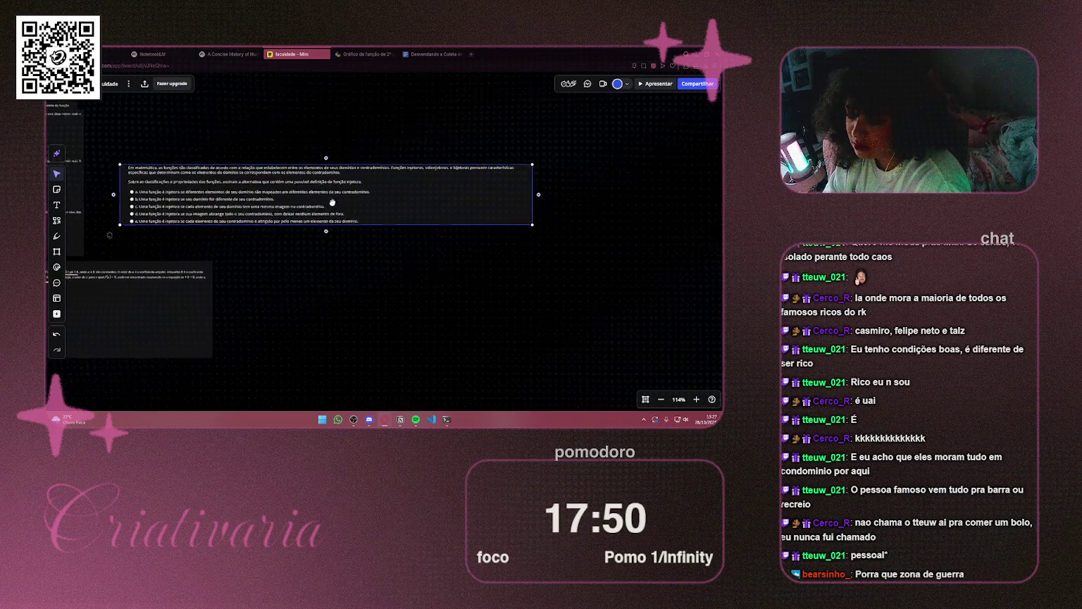
pyautogui.scroll(2, 497, 219)
pyautogui.hscroll(-3, 497, 219)
pyautogui.moveTo(507, 274)
pyautogui.mouseDown()
pyautogui.moveTo(473, 284)
pyautogui.moveTo(452, 313)
pyautogui.mouseUp()
pyautogui.click(428, 246)
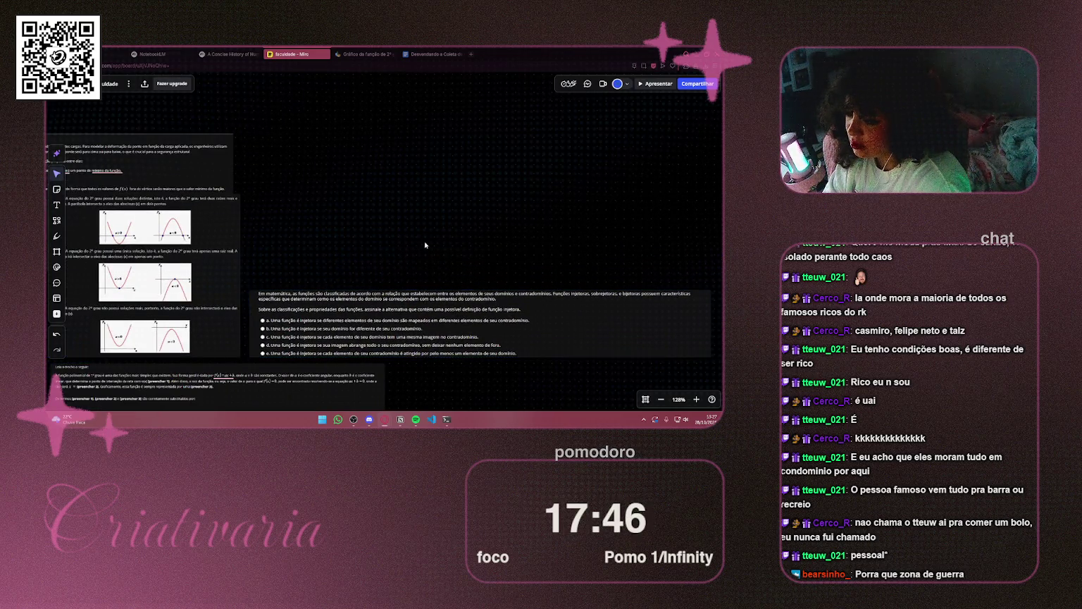
pyautogui.scroll(4, 340, 187)
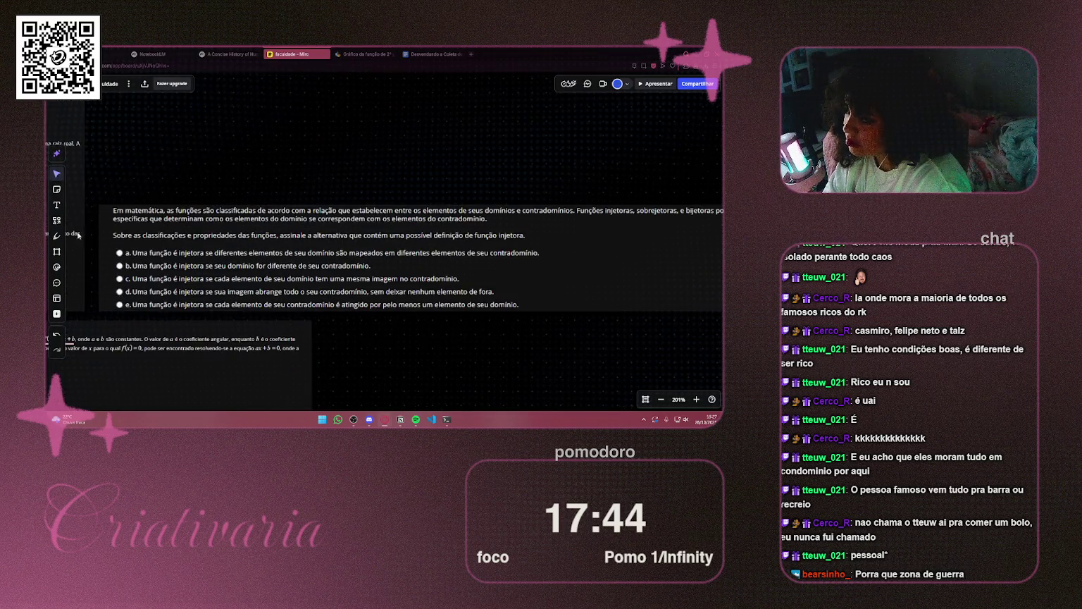
pyautogui.press('p')
pyautogui.scroll(-2, 236, 177)
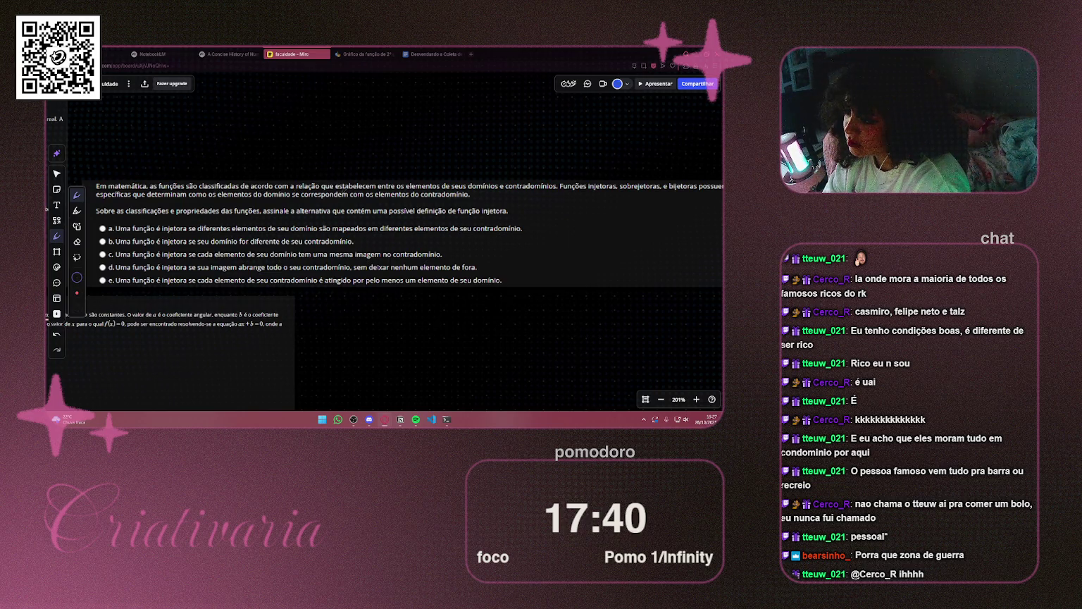
pyautogui.hscroll(3, 385, 239)
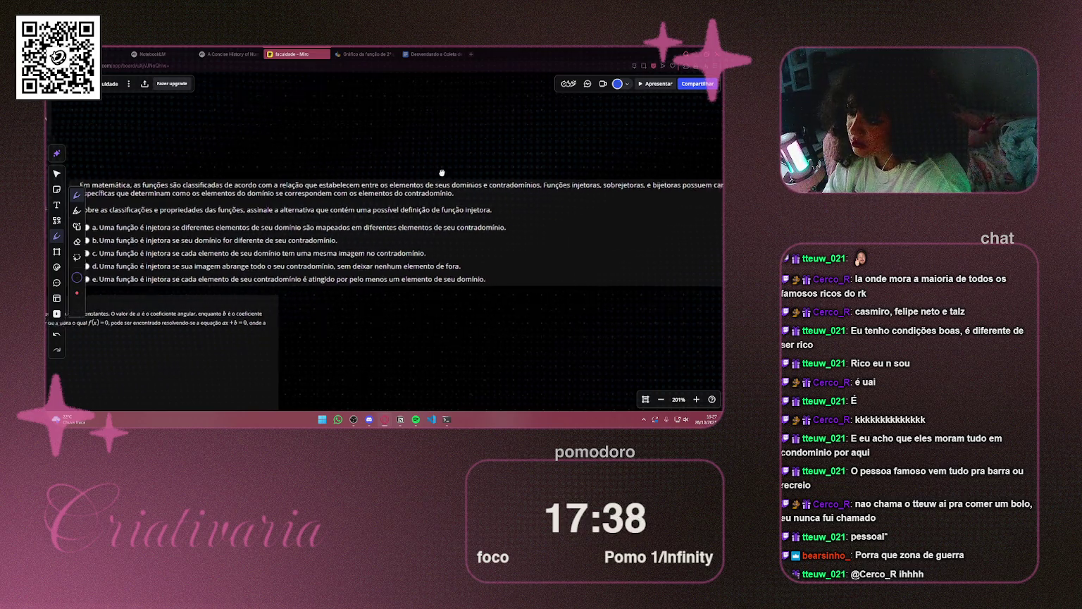
pyautogui.scroll(1, 385, 240)
pyautogui.moveTo(318, 195); pyautogui.dragTo(425, 194)
pyautogui.scroll(3, 395, 182)
pyautogui.moveTo(331, 138)
pyautogui.mouseDown()
pyautogui.moveTo(366, 141)
pyautogui.moveTo(350, 185)
pyautogui.mouseUp()
pyautogui.hscroll(5, 351, 185)
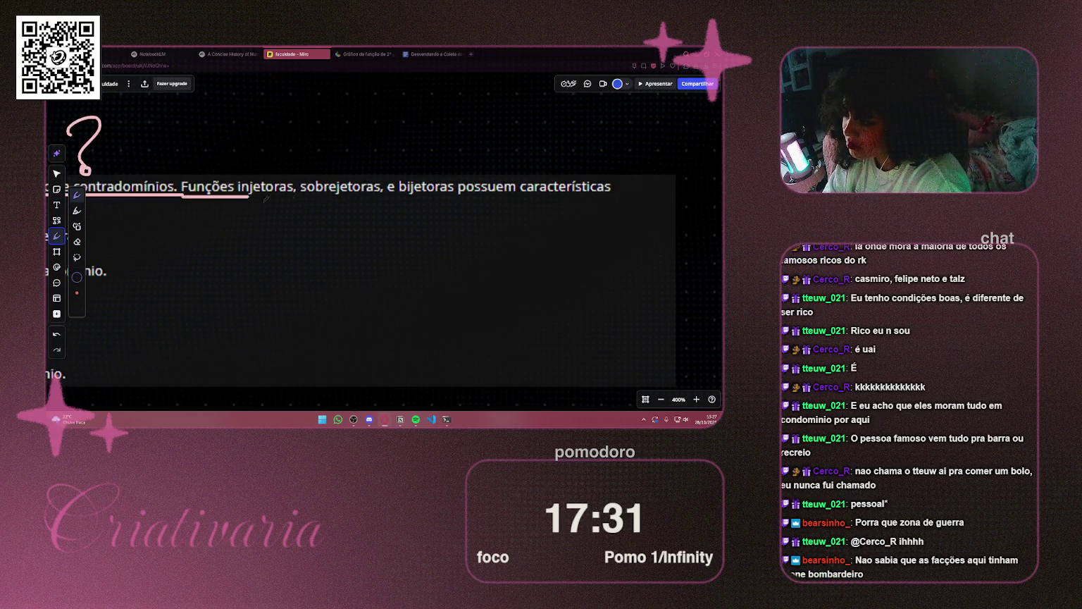
pyautogui.moveTo(185, 196); pyautogui.dragTo(458, 197)
pyautogui.moveTo(304, 113)
pyautogui.mouseDown()
pyautogui.moveTo(328, 141)
pyautogui.moveTo(321, 164)
pyautogui.mouseUp()
pyautogui.click(322, 168)
pyautogui.scroll(-3, 301, 161)
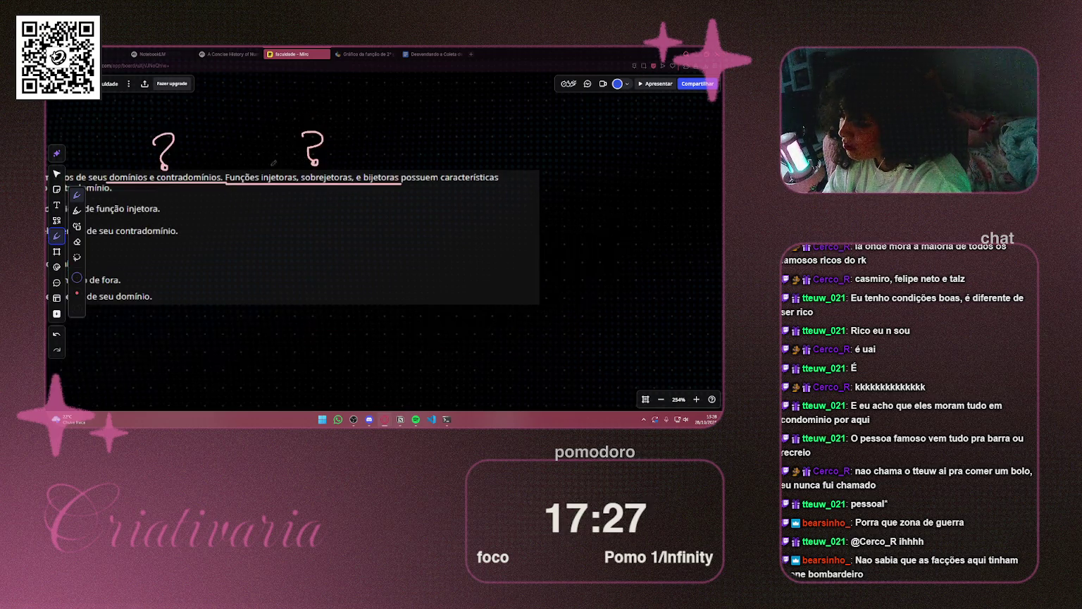
pyautogui.hscroll(-10, 283, 162)
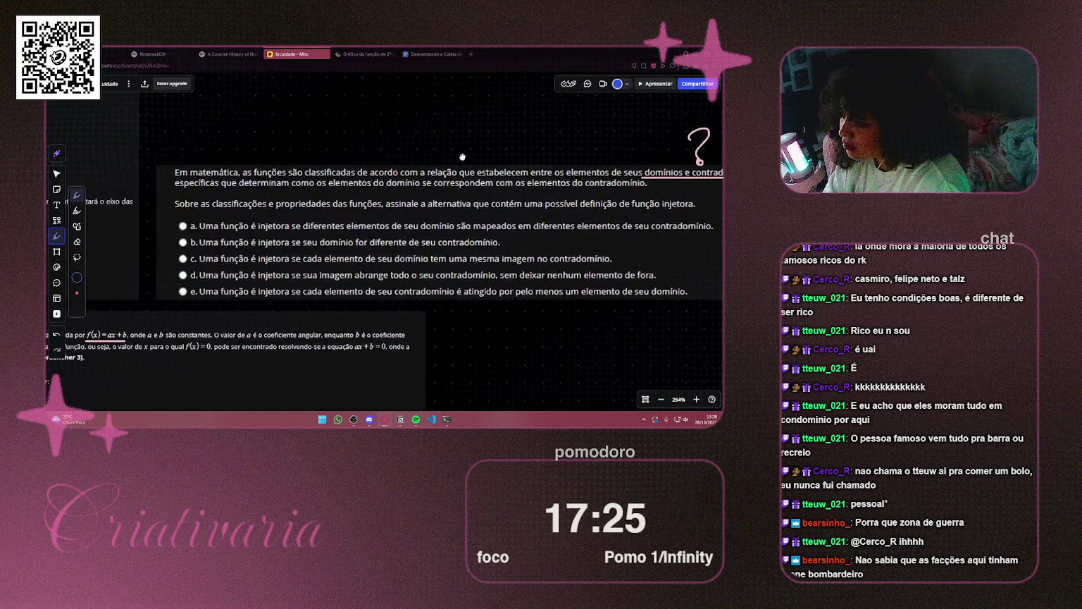
pyautogui.hscroll(2, 462, 156)
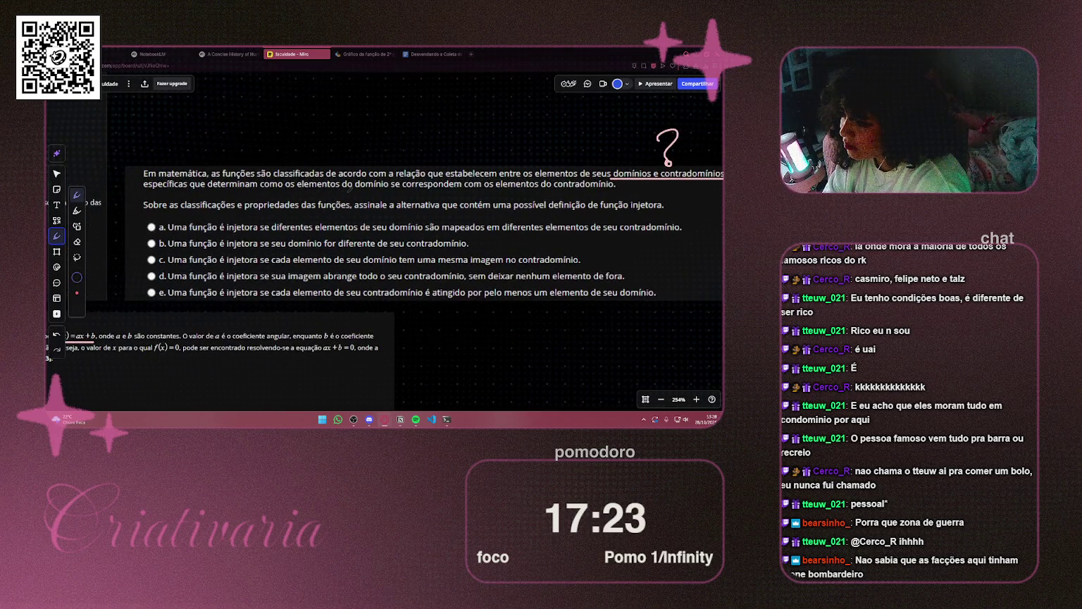
pyautogui.moveTo(355, 189)
pyautogui.mouseDown()
pyautogui.moveTo(621, 188)
pyautogui.moveTo(647, 144)
pyautogui.moveTo(638, 150)
pyautogui.mouseUp()
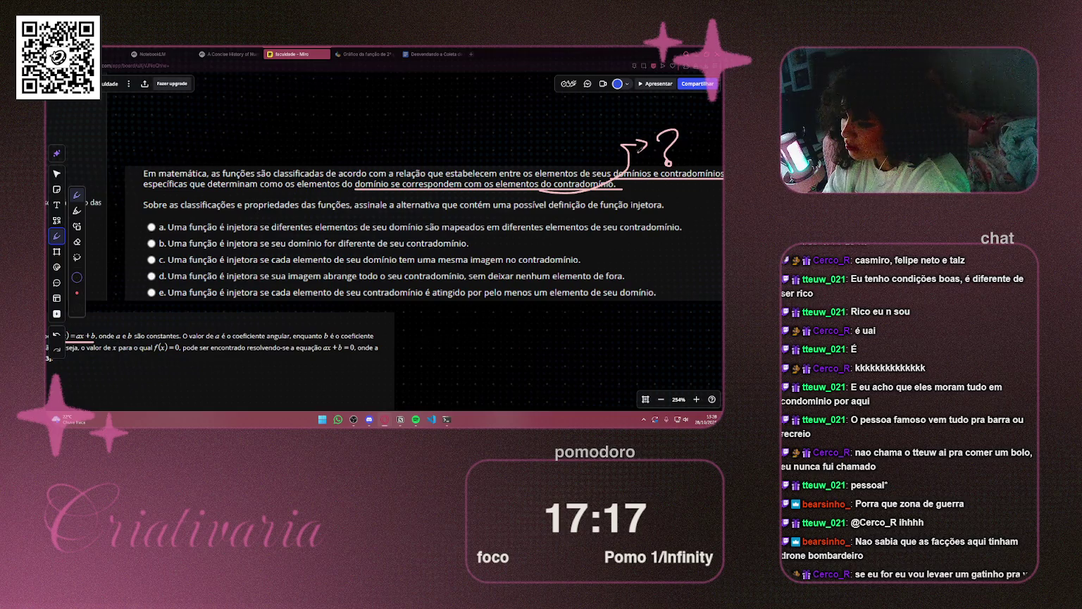
pyautogui.hscroll(5, 427, 145)
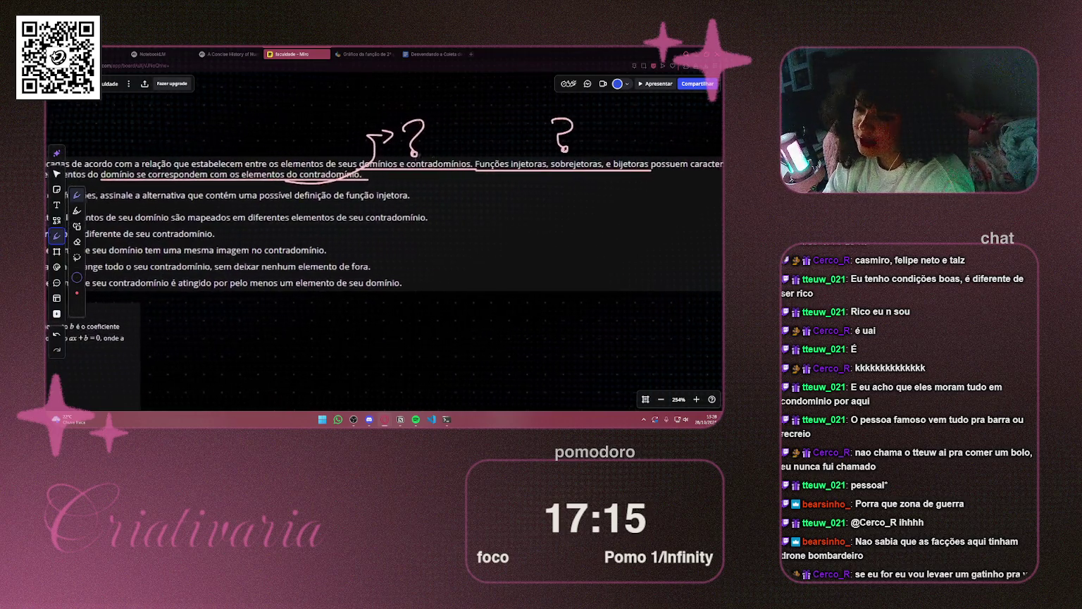
pyautogui.hotkey('ctrl', 'z')
pyautogui.moveTo(376, 175)
pyautogui.mouseDown()
pyautogui.moveTo(368, 163)
pyautogui.moveTo(386, 131)
pyautogui.moveTo(399, 132)
pyautogui.mouseUp()
pyautogui.hotkey('ctrl', 'z')
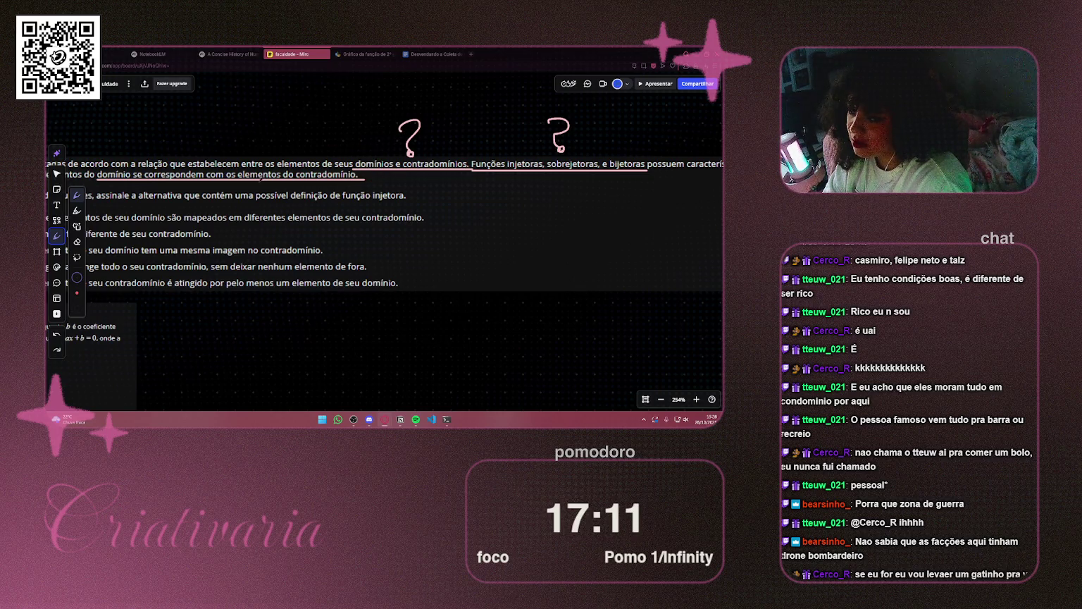
pyautogui.moveTo(252, 186); pyautogui.dragTo(258, 134)
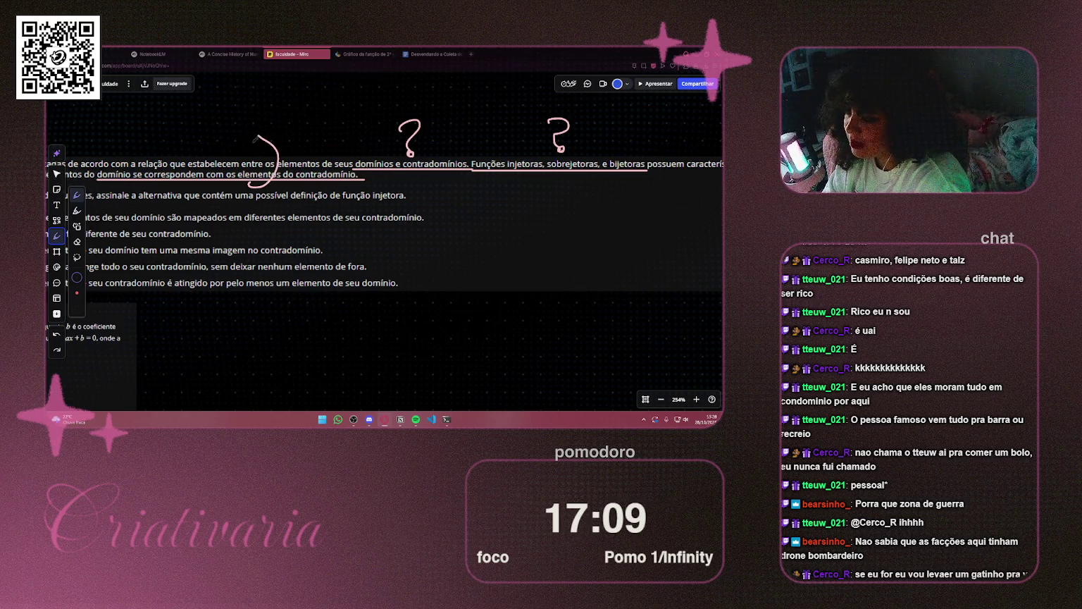
pyautogui.hotkey('ctrl', 'z')
pyautogui.moveTo(243, 185)
pyautogui.mouseDown()
pyautogui.moveTo(251, 139)
pyautogui.moveTo(260, 145)
pyautogui.mouseUp()
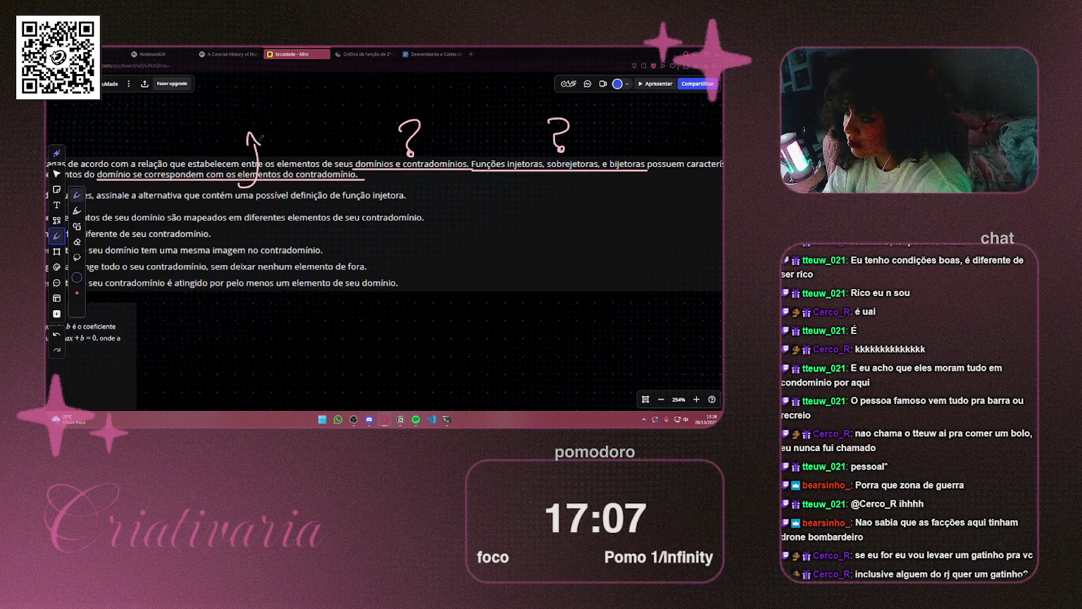
pyautogui.moveTo(227, 106); pyautogui.dragTo(231, 132)
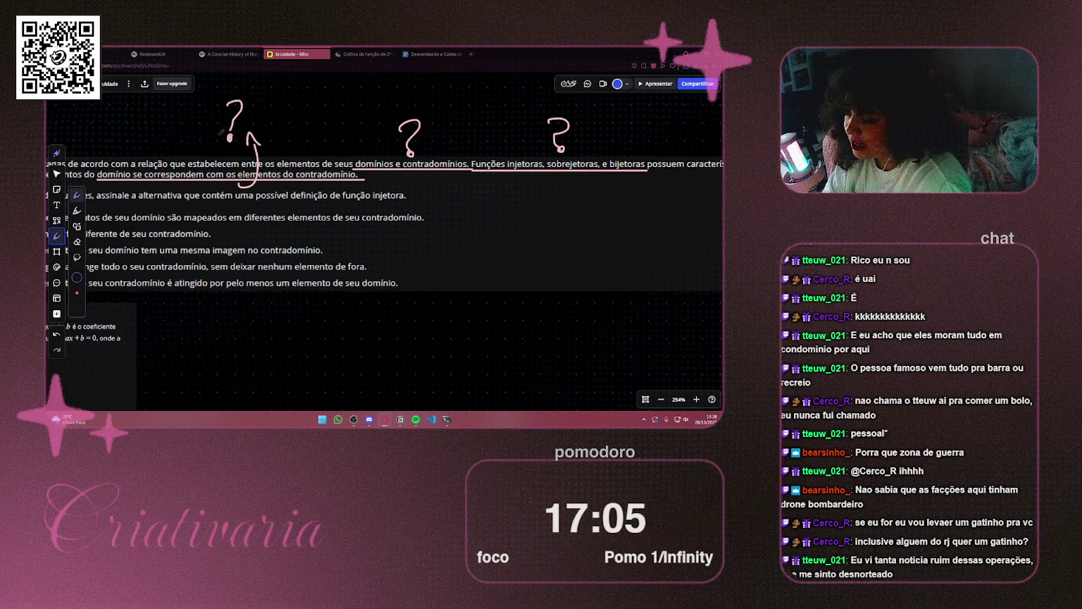
pyautogui.hscroll(-2, 280, 161)
pyautogui.hscroll(-4, 279, 161)
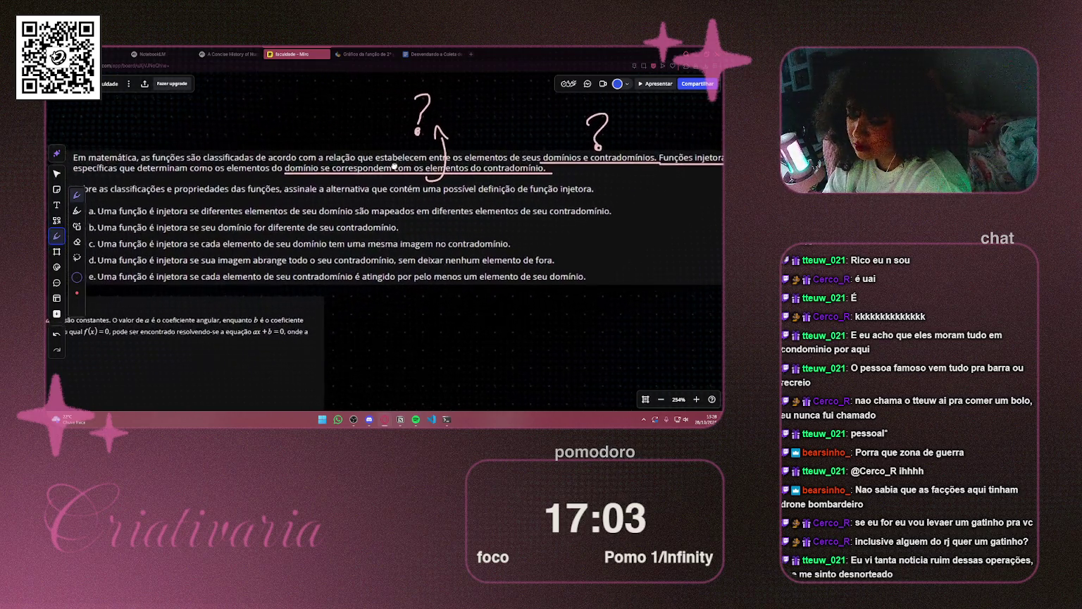
pyautogui.scroll(3, 392, 170)
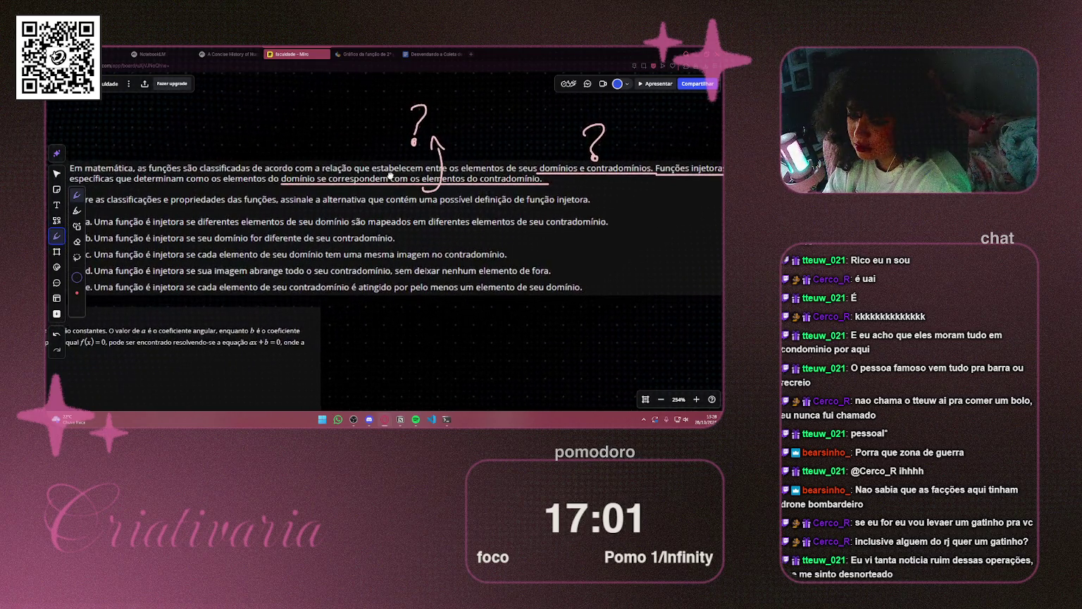
pyautogui.scroll(-3, 393, 170)
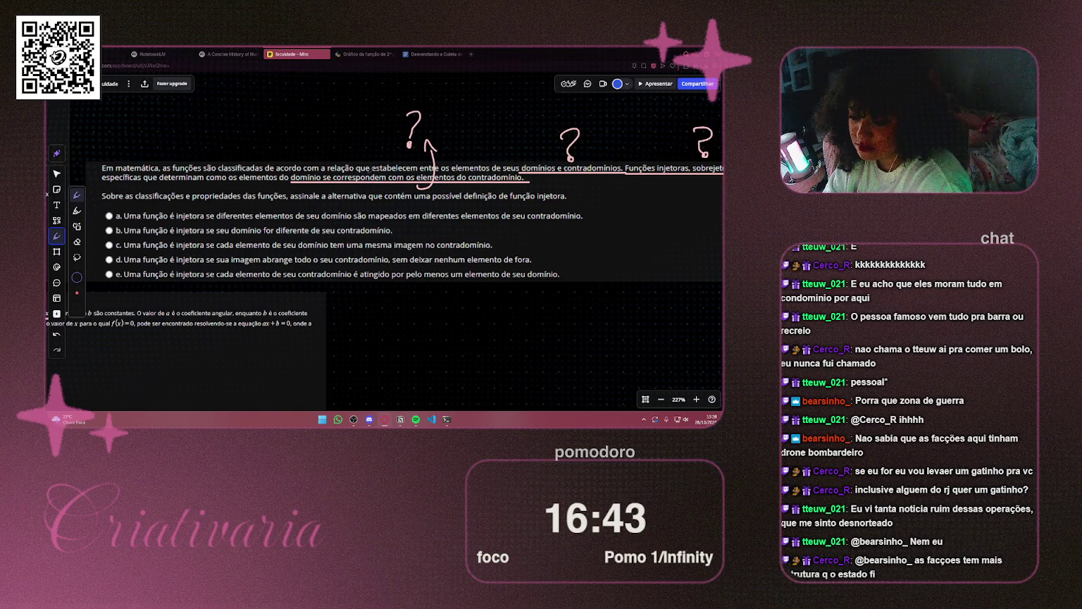
# Erase the first '?' and its arrow, then draw a curved arrow from the text to a new '?'
pyautogui.moveTo(281, 162)
pyautogui.mouseDown()
pyautogui.moveTo(379, 164)
pyautogui.moveTo(182, 181)
pyautogui.mouseUp()
pyautogui.scroll(-3, 182, 181)
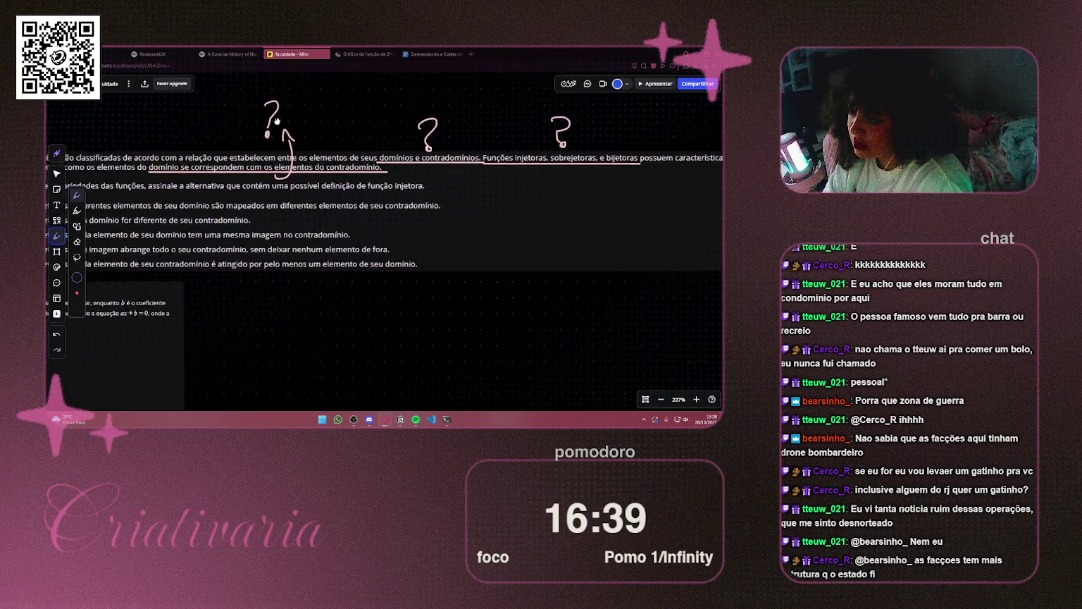
pyautogui.moveTo(279, 122)
pyautogui.mouseDown()
pyautogui.moveTo(281, 105)
pyautogui.moveTo(302, 123)
pyautogui.moveTo(306, 154)
pyautogui.mouseUp()
pyautogui.moveTo(153, 160)
pyautogui.mouseDown()
pyautogui.moveTo(211, 109)
pyautogui.moveTo(205, 119)
pyautogui.mouseUp()
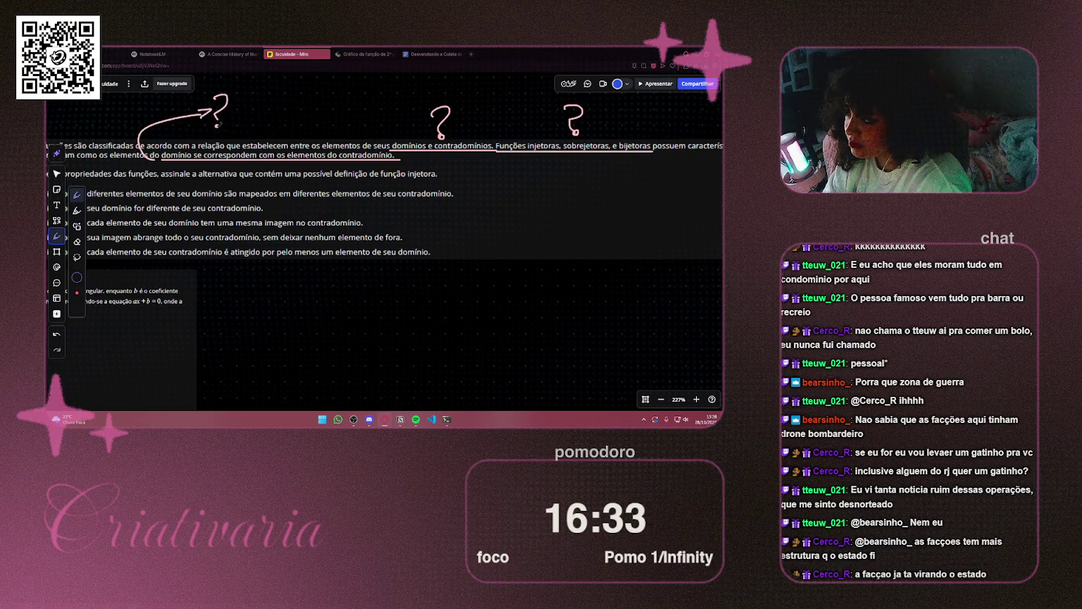
pyautogui.scroll(3, 212, 99)
pyautogui.scroll(2, 213, 99)
pyautogui.moveTo(212, 152)
pyautogui.mouseDown()
pyautogui.moveTo(222, 144)
pyautogui.moveTo(219, 192)
pyautogui.mouseUp()
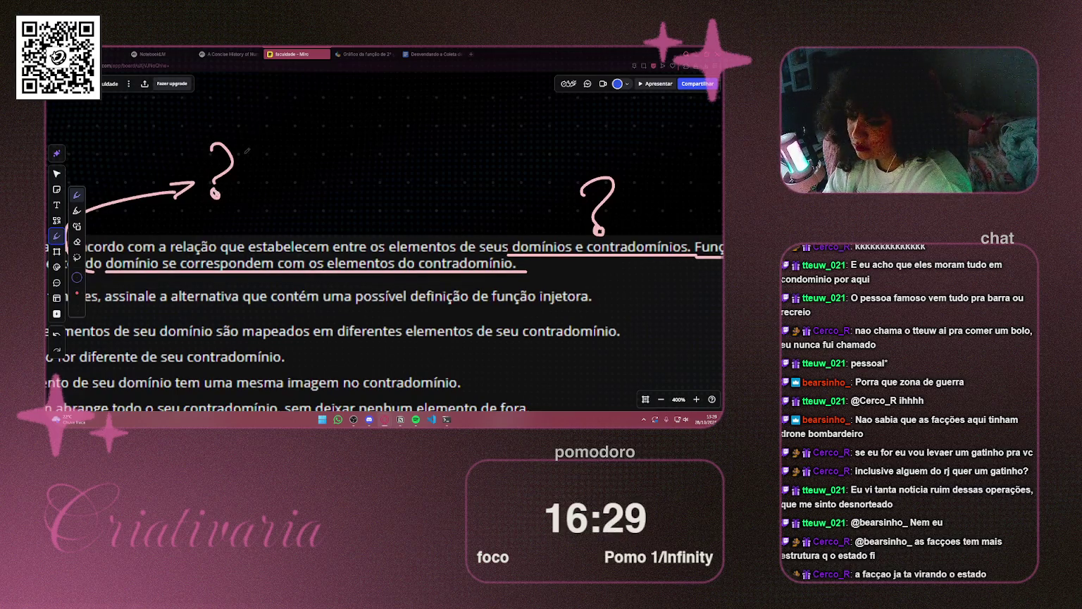
pyautogui.scroll(-5, 224, 159)
pyautogui.hscroll(-3, 200, 162)
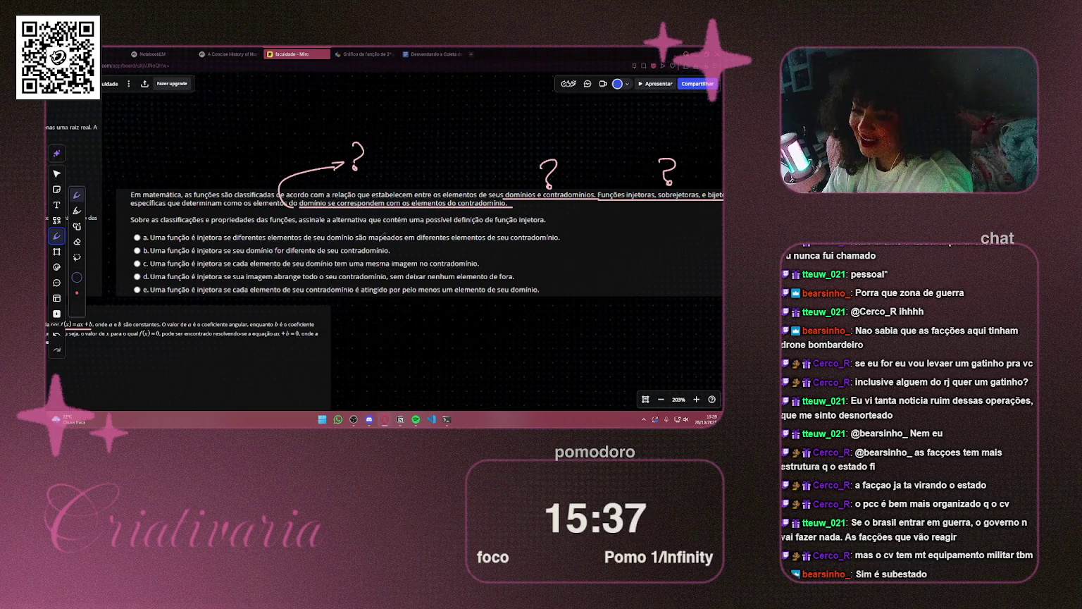
pyautogui.moveTo(374, 232)
pyautogui.mouseDown()
pyautogui.moveTo(383, 200)
pyautogui.moveTo(372, 204)
pyautogui.mouseUp()
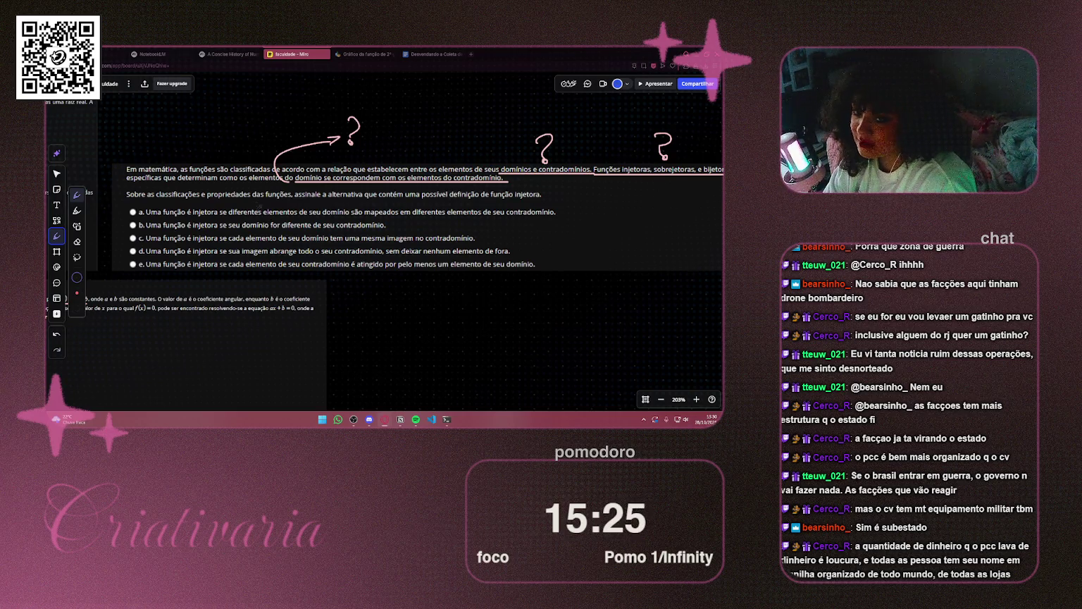
pyautogui.scroll(2, 202, 212)
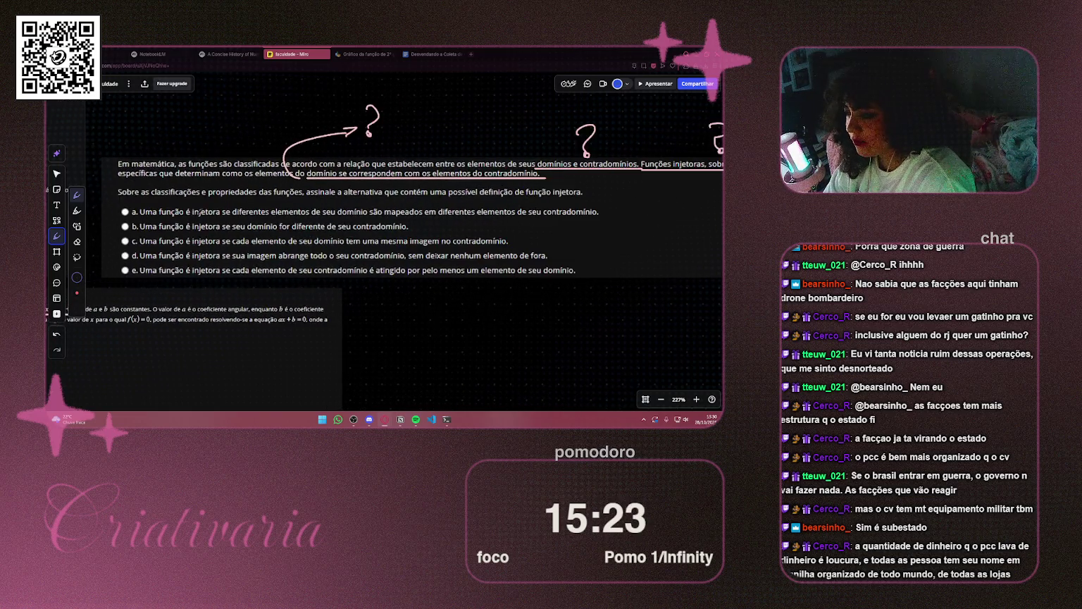
pyautogui.scroll(1, 216, 211)
pyautogui.hscroll(1, 216, 211)
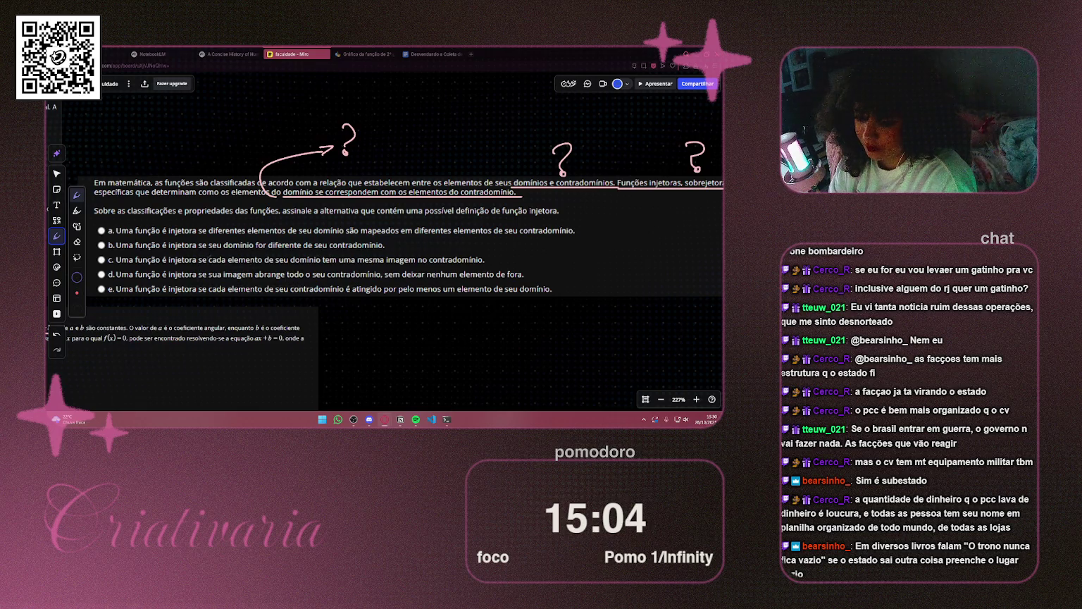
pyautogui.scroll(-2, 384, 255)
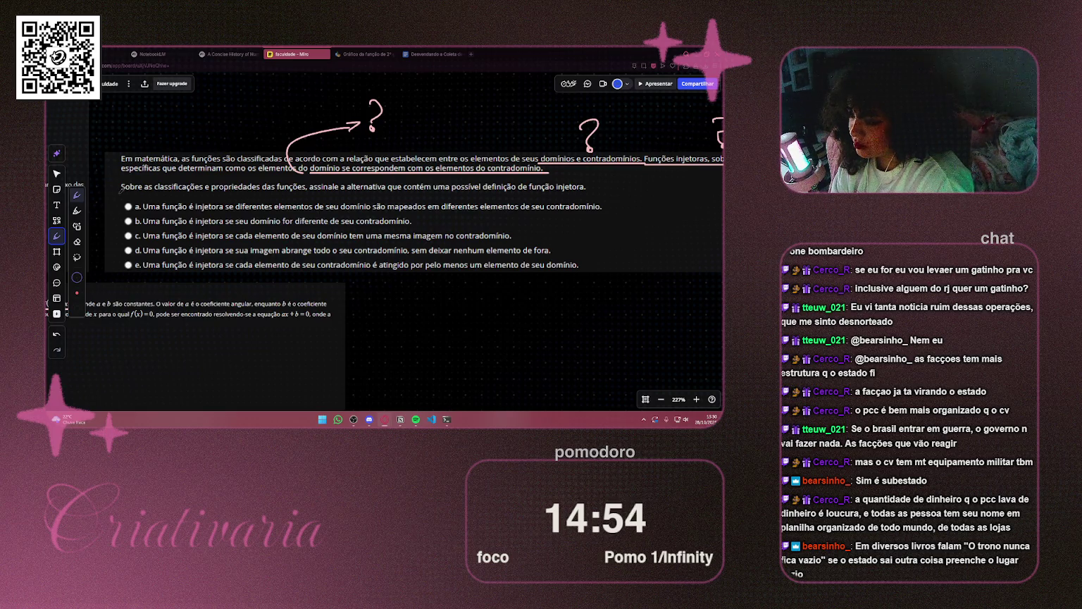
pyautogui.scroll(-5, 120, 189)
pyautogui.hscroll(3, 120, 189)
# Select the curved arrow drawing and delete it, leaving the three question marks
pyautogui.click(56, 173)
pyautogui.click(425, 177)
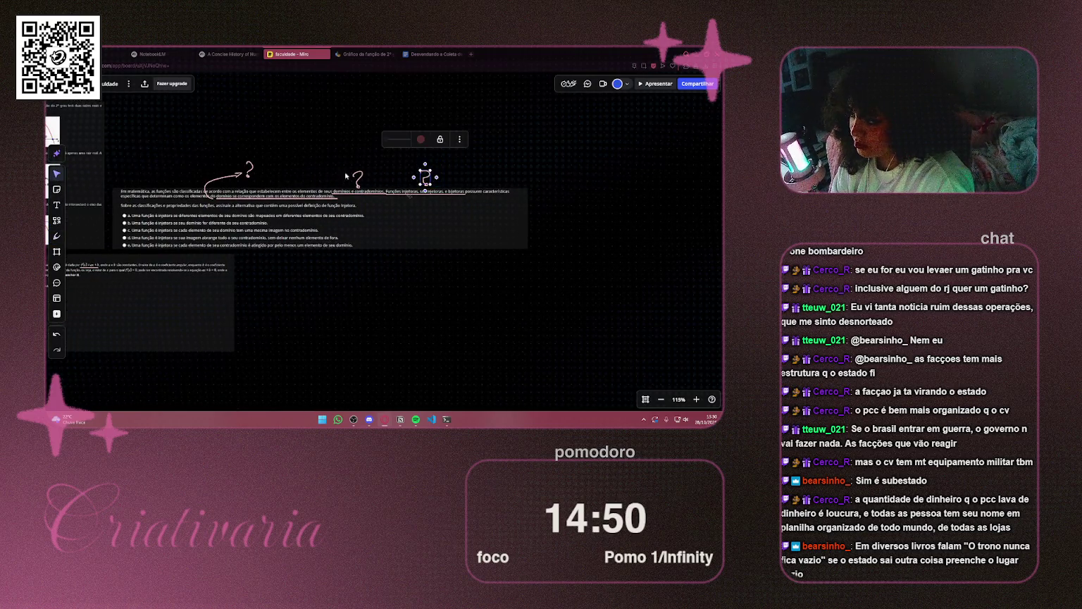
pyautogui.click(294, 156)
pyautogui.click(227, 180)
pyautogui.moveTo(228, 180); pyautogui.dragTo(241, 183)
pyautogui.press('Delete')
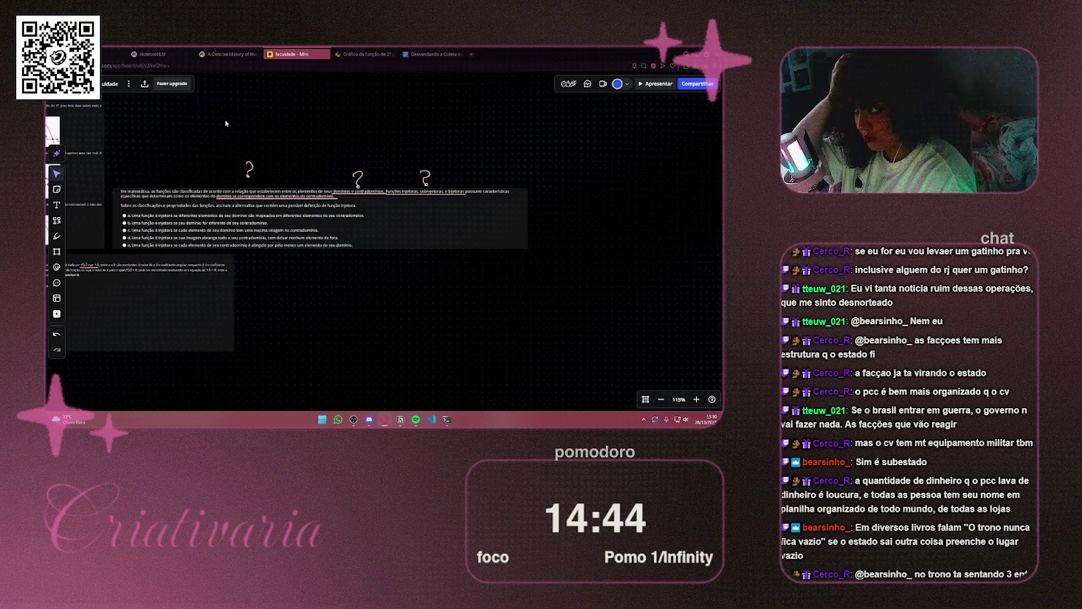
pyautogui.click(471, 54)
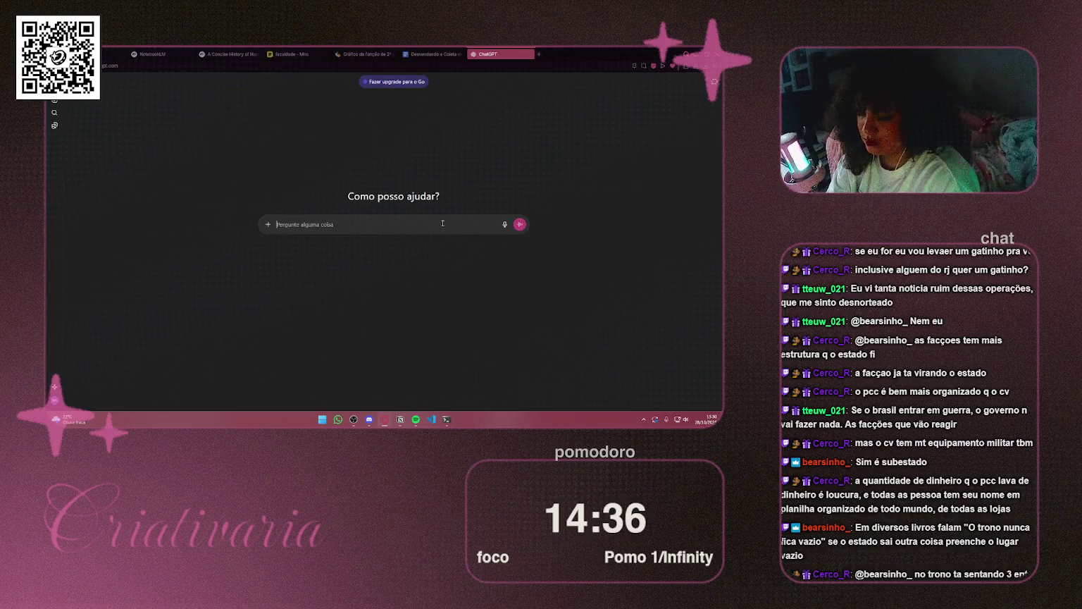
# Start typing 'explica essa questão' in the ChatGPT prompt, correcting typos along the way
pyautogui.write('explica c')
pyautogui.write('ssa função pra mim')
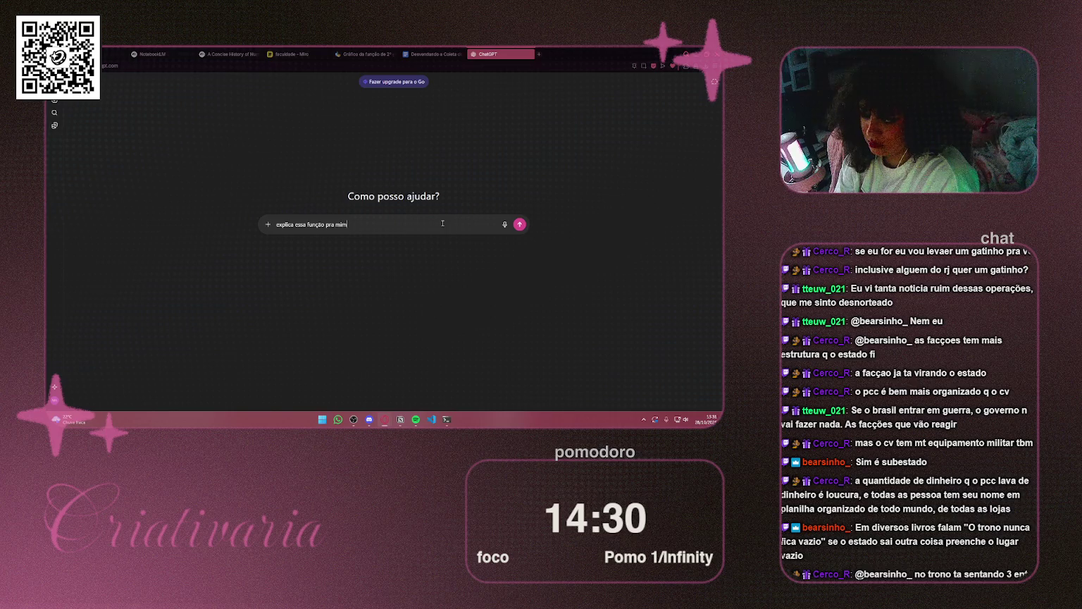
pyautogui.press('BackSpace')
pyautogui.press('BackSpace')
pyautogui.press('BackSpace')
pyautogui.write('ques')
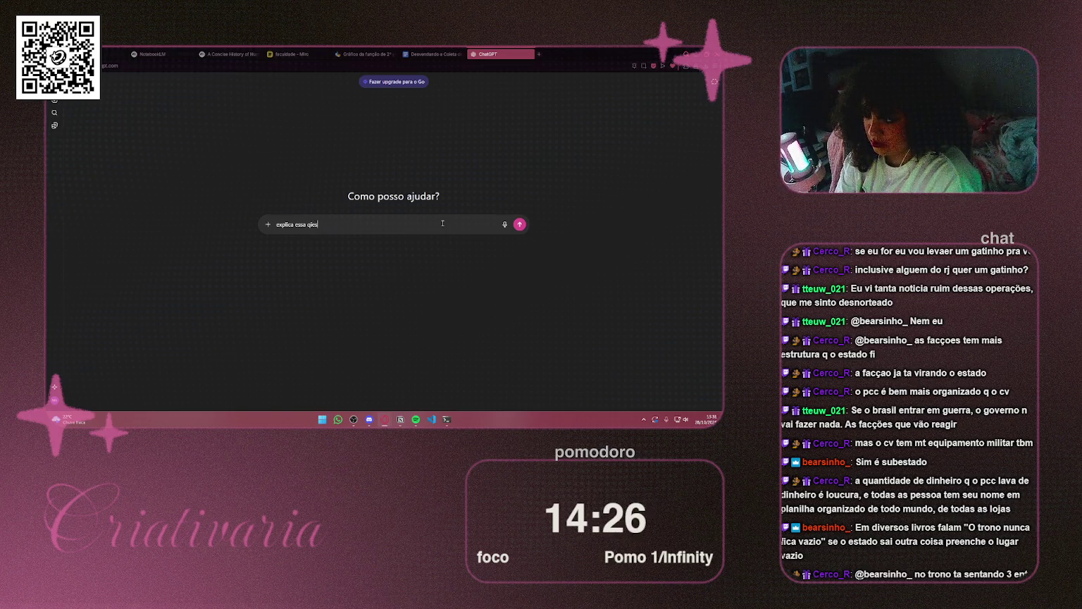
pyautogui.press('BackSpace')
pyautogui.press('BackSpace')
pyautogui.press('BackSpace')
pyautogui.write('estã')
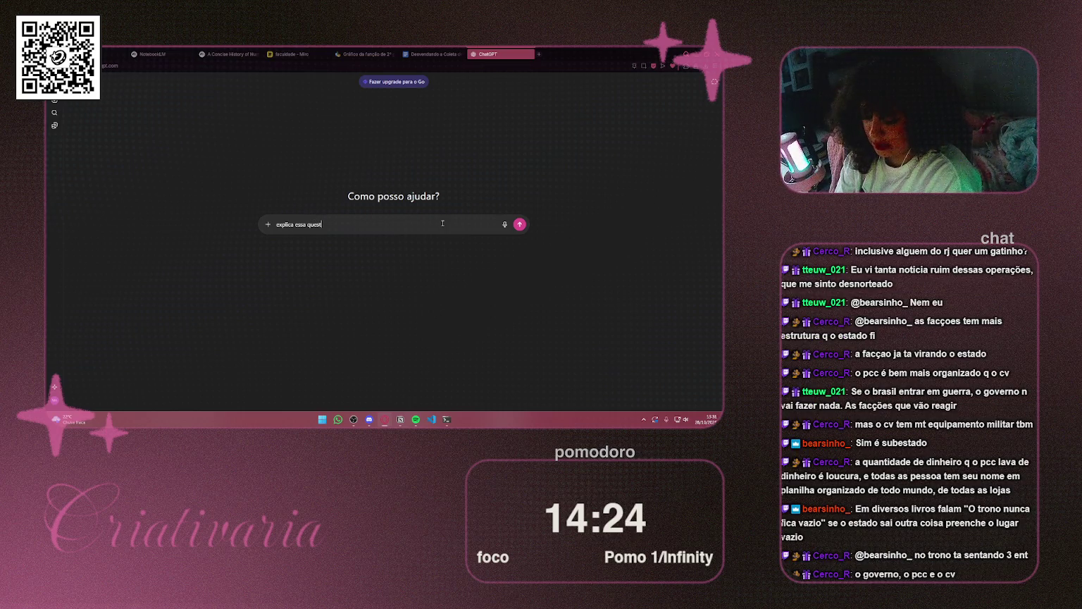